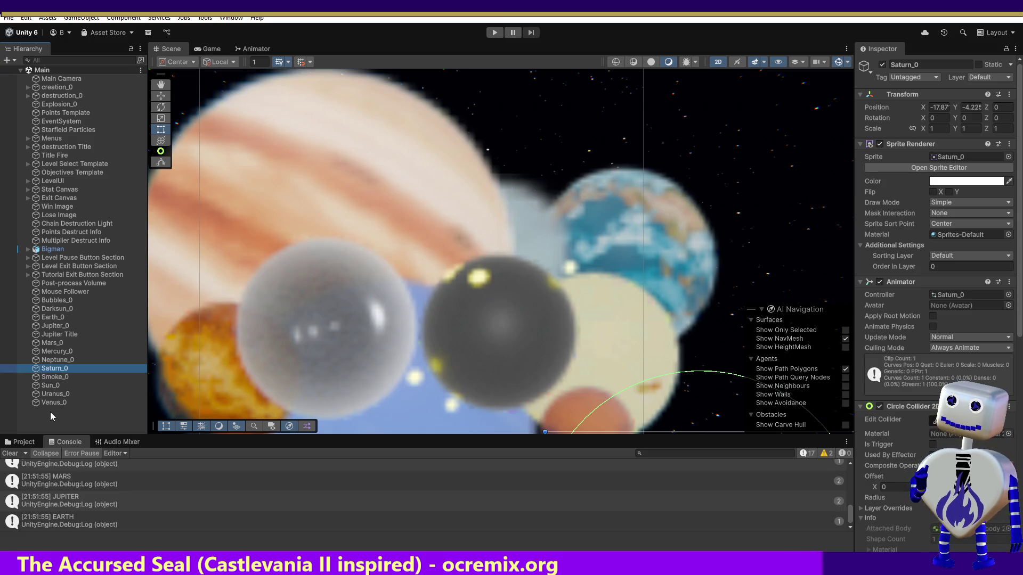
Select Uranus_0, switch the bottom panel to the Project's Assets/Images folder, and select the Uranus texture.
left_click(56, 395)
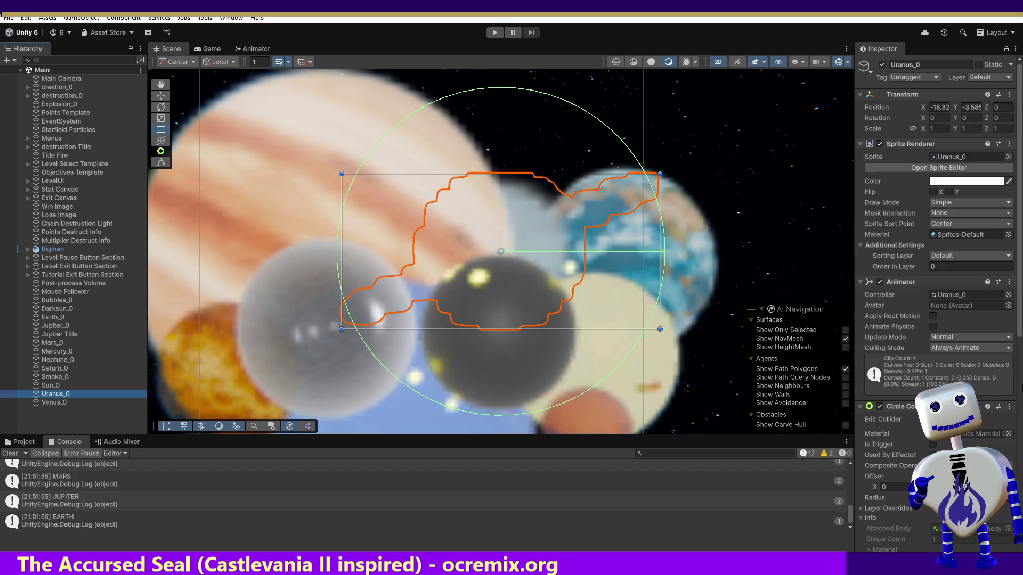
left_click(100, 441)
left_click(67, 442)
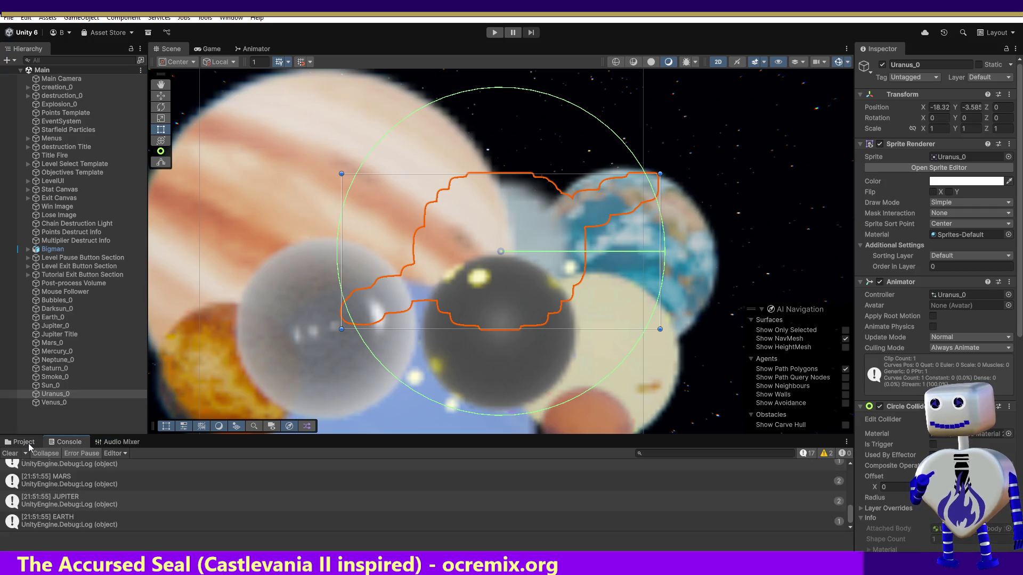
left_click(28, 444)
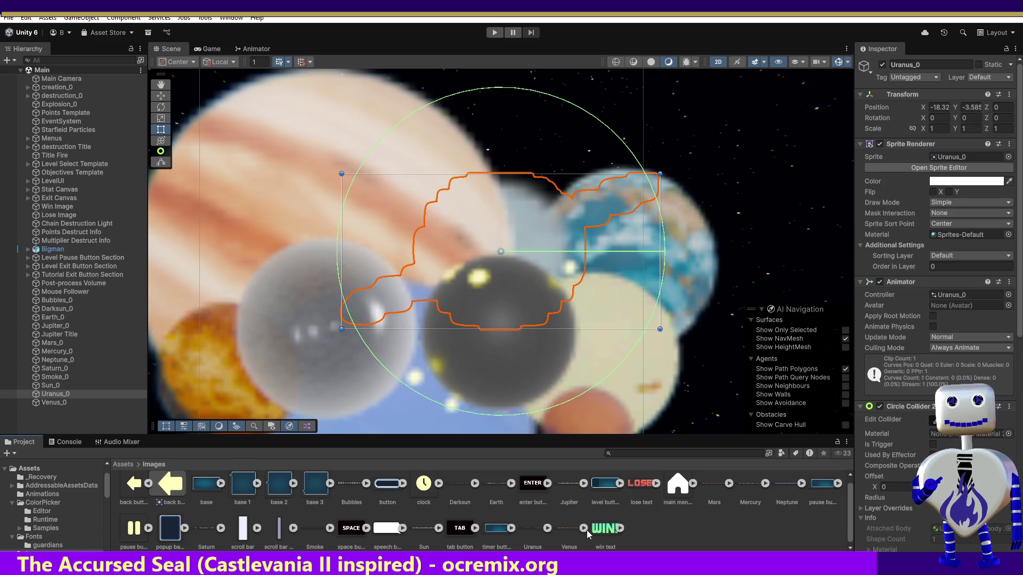
left_click(538, 530)
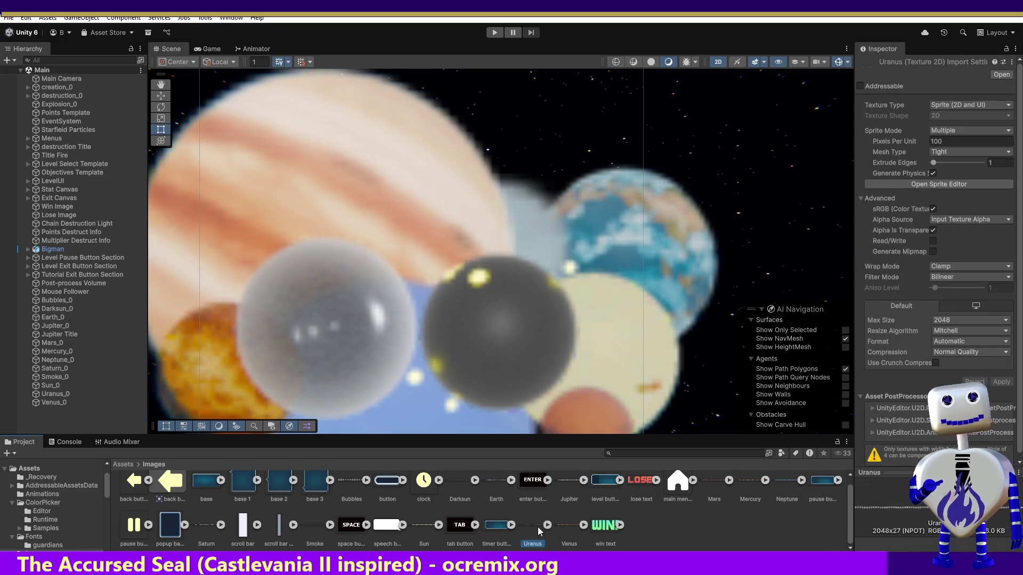
Review the Uranus texture's Max Size options and its Properties window, leaving Max Size at 2048.
left_click(949, 321)
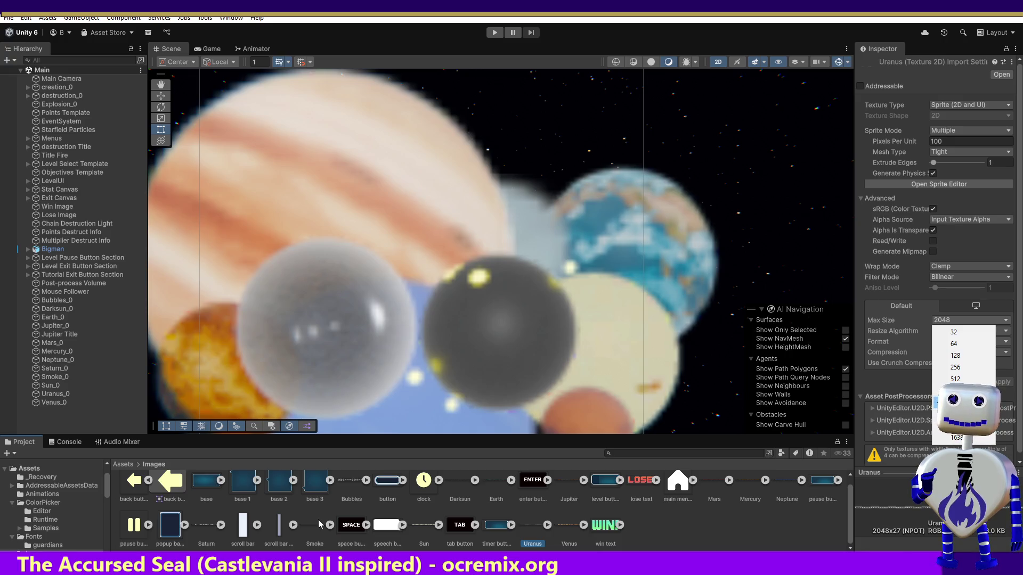
right_click(535, 526)
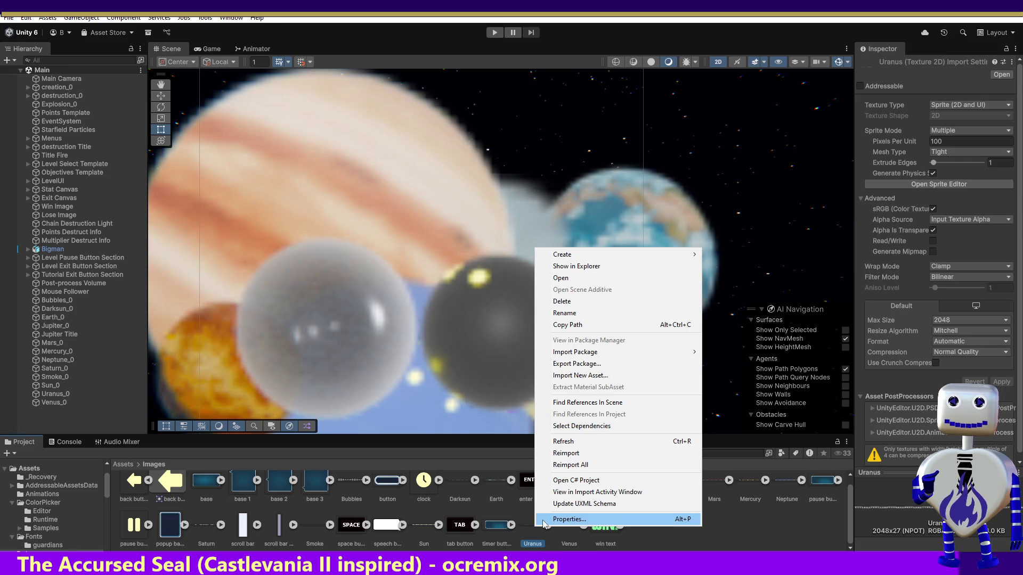
left_click(544, 521)
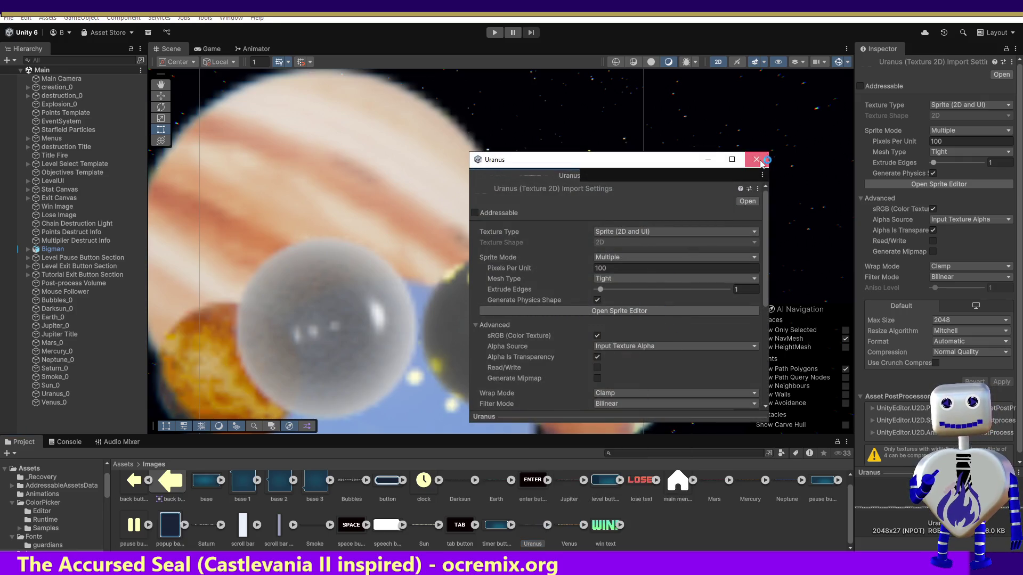
left_click(757, 160)
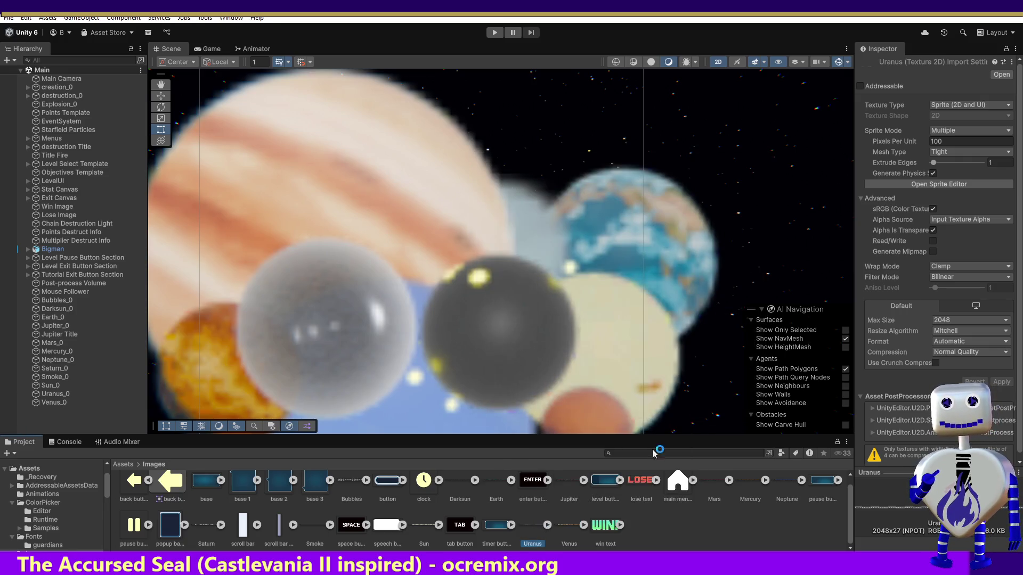
right_click(529, 529)
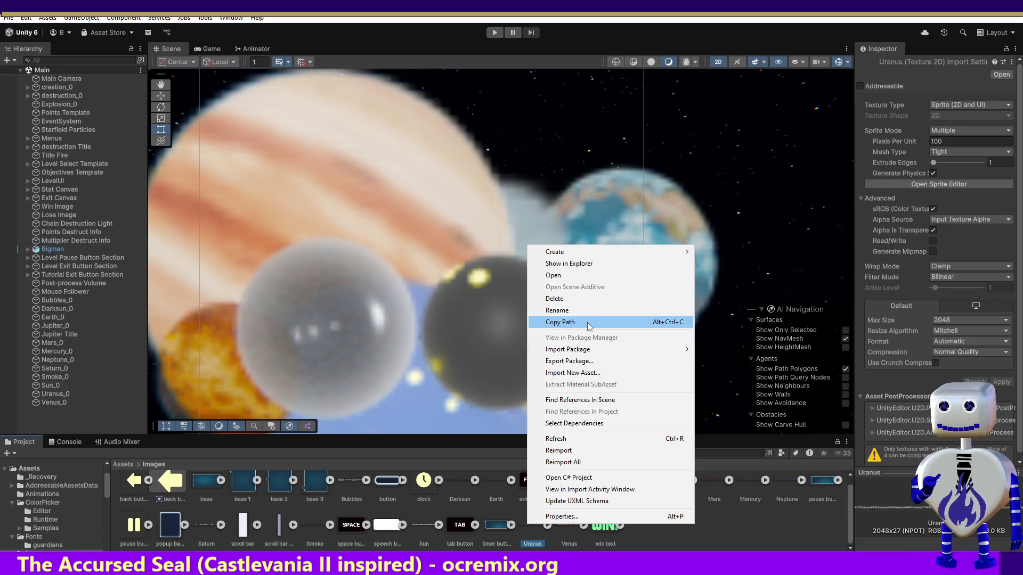
left_click(622, 264)
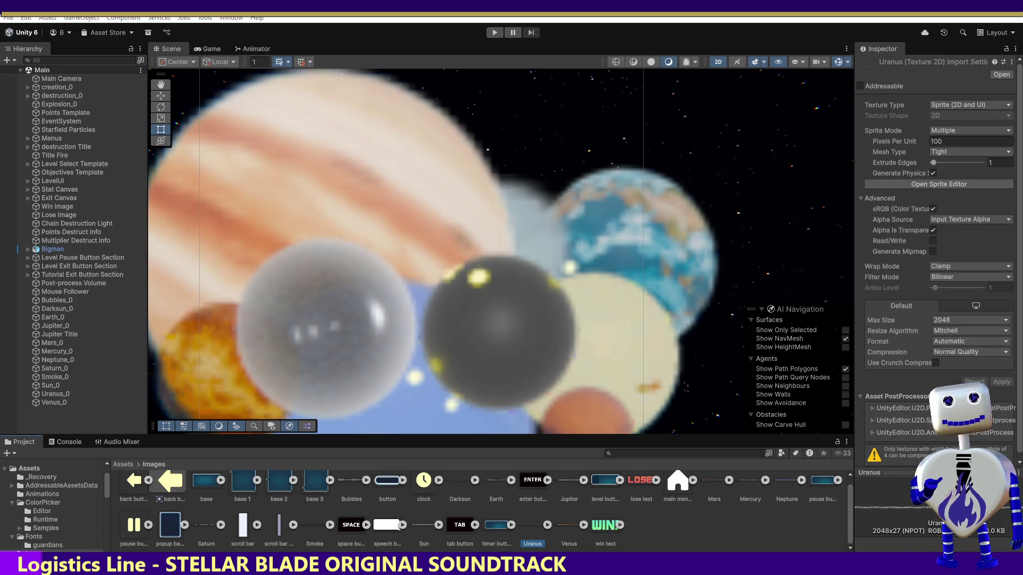
Set the Uranus texture's Max Size to 8192, apply it, and start Play mode.
left_click(956, 321)
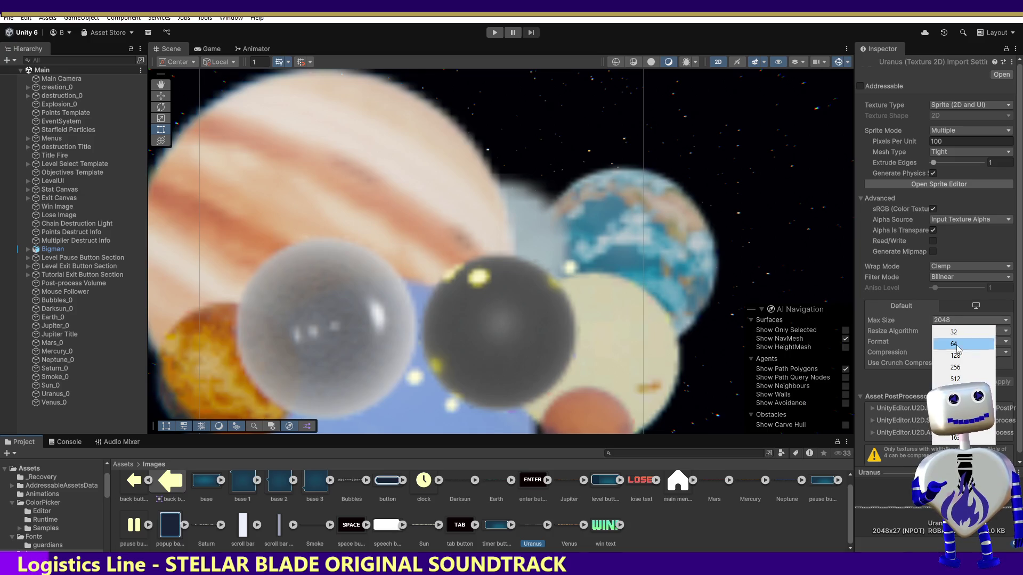
left_click(956, 426)
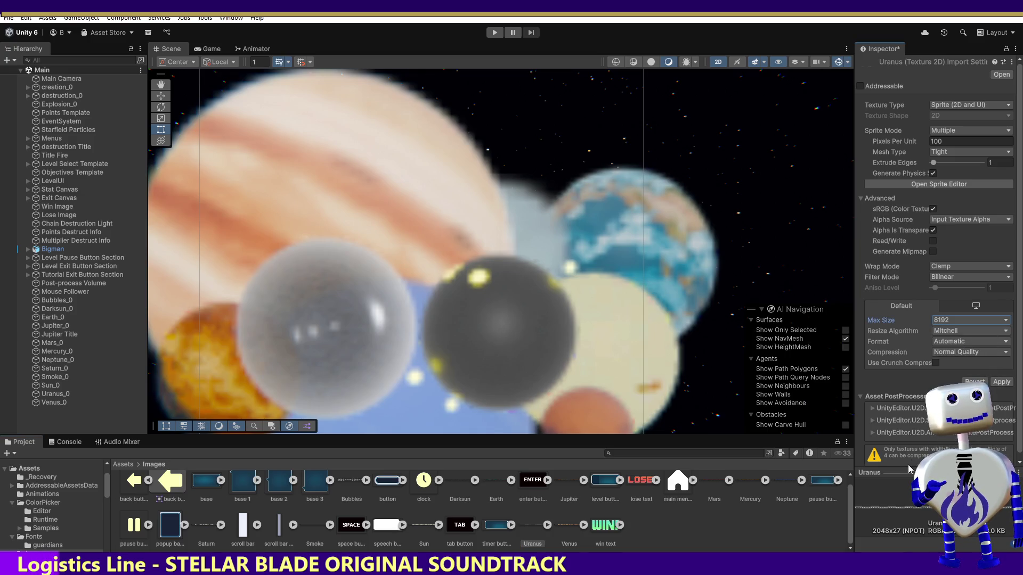
left_click(1002, 382)
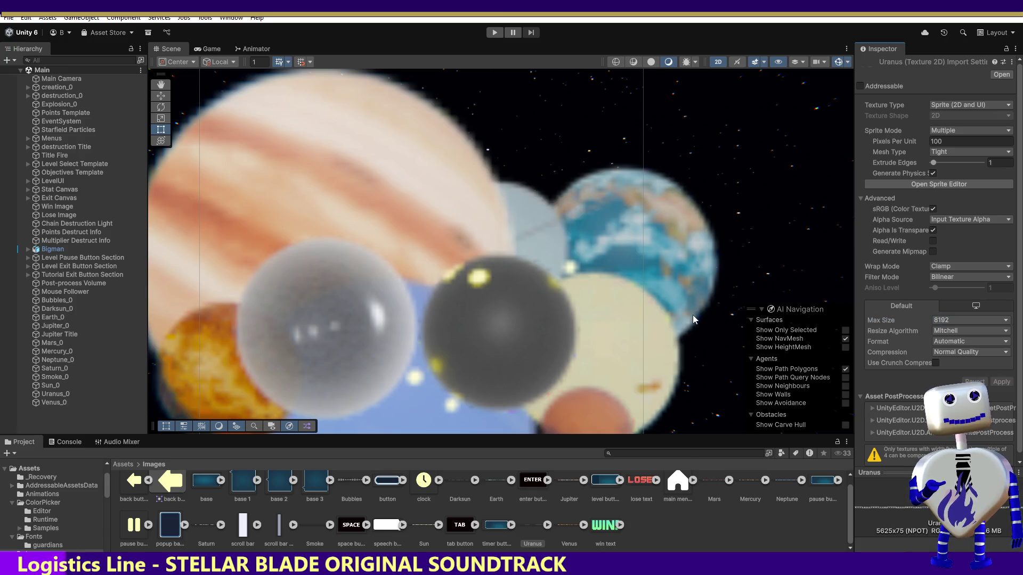
left_click(494, 33)
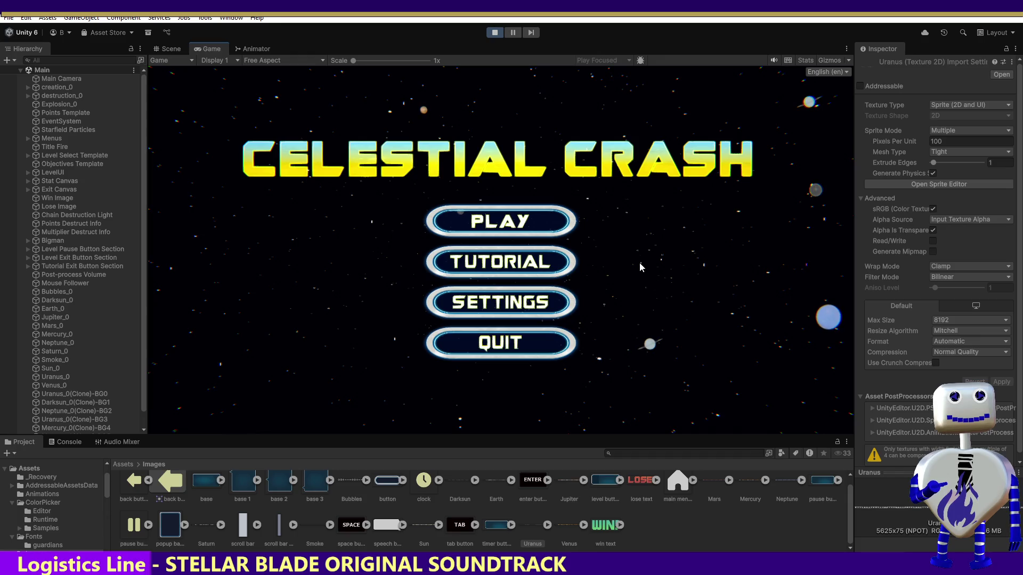
Open the game's level-select panel from the main menu, then stop Play mode.
left_click(489, 224)
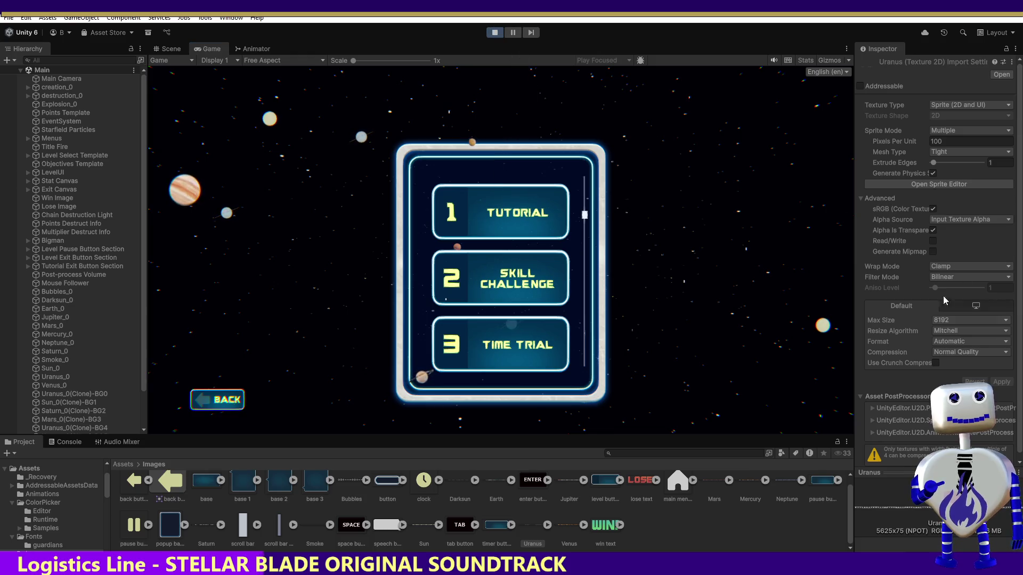
left_click(495, 33)
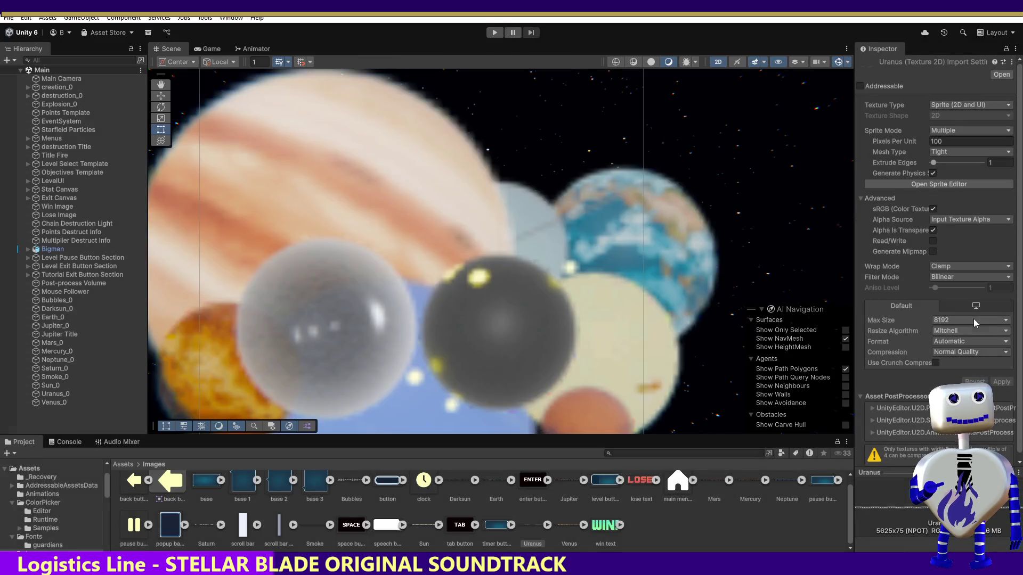
left_click(970, 320)
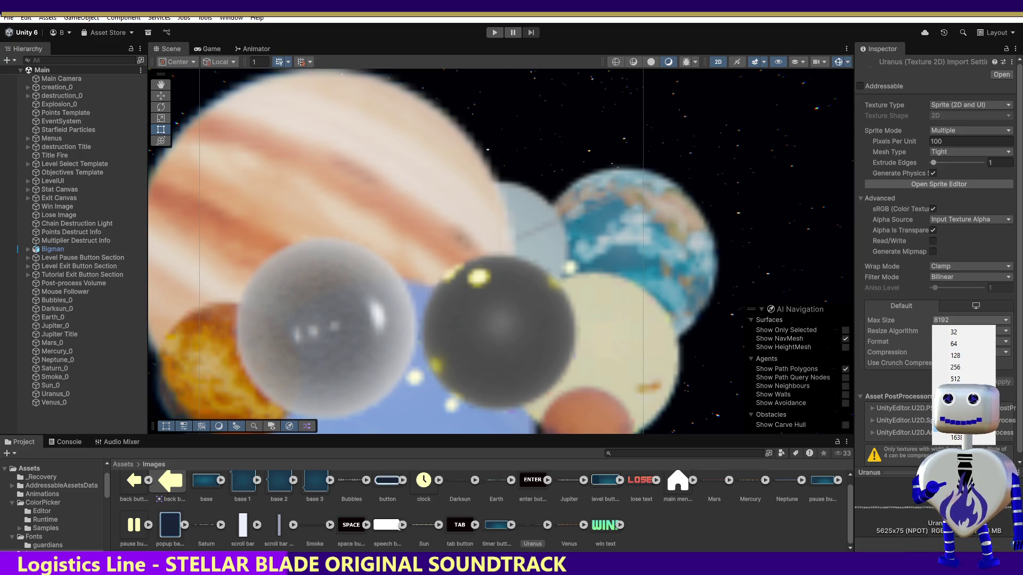
Set the Jupiter texture's Max Size to 4096, apply it, then select the Neptune texture.
left_click(576, 479)
left_click(569, 487)
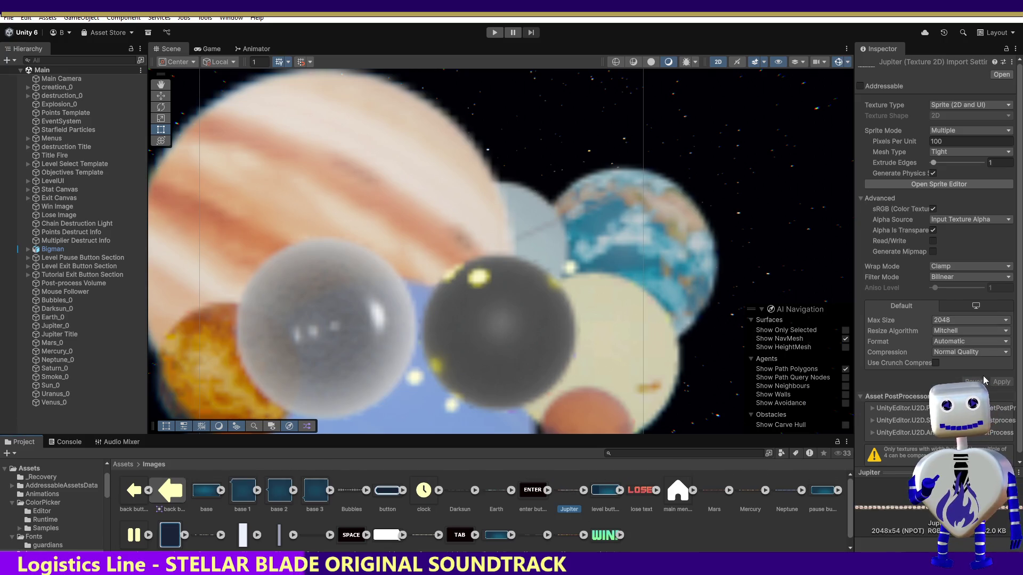
left_click(965, 320)
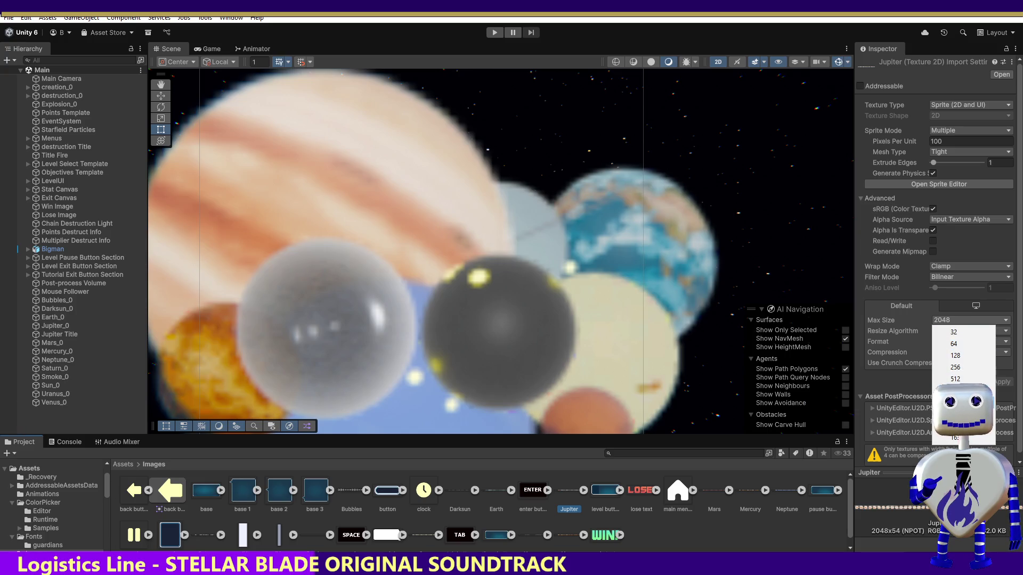
left_click(959, 414)
left_click(995, 382)
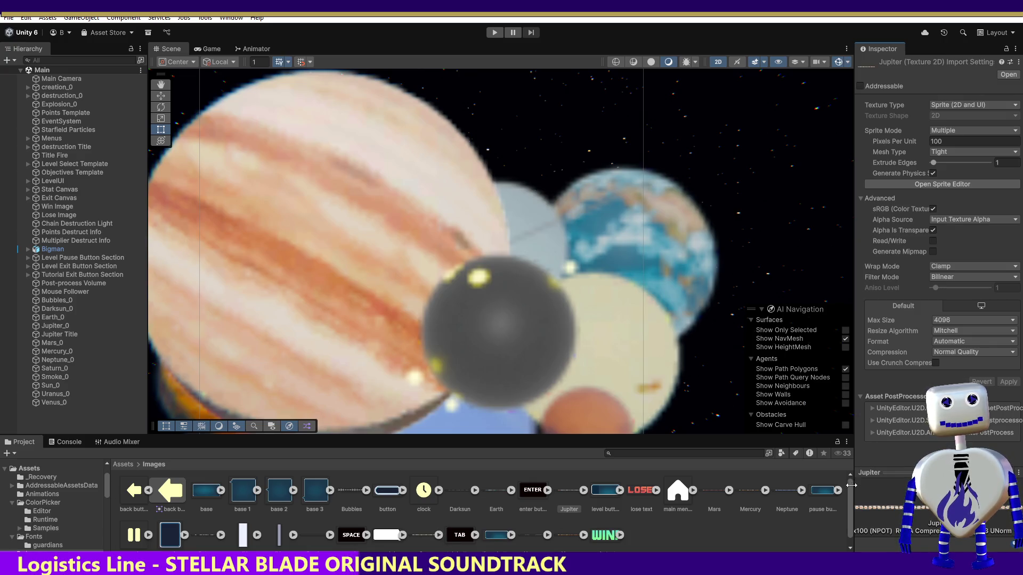
left_click(784, 493)
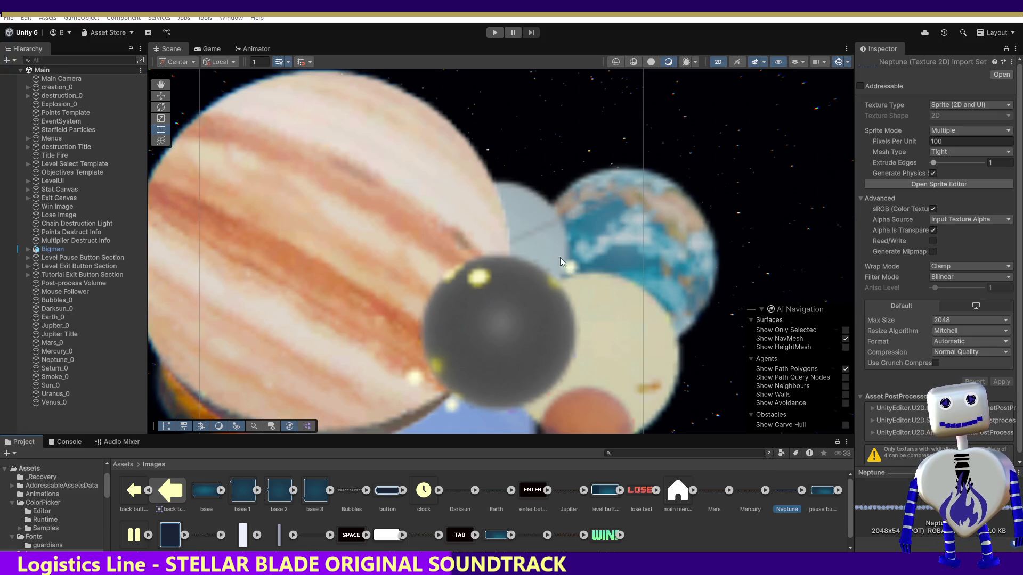
Select Neptune_0 and the Neptune texture, then set its Max Size to 4096 and apply.
left_click(91, 361)
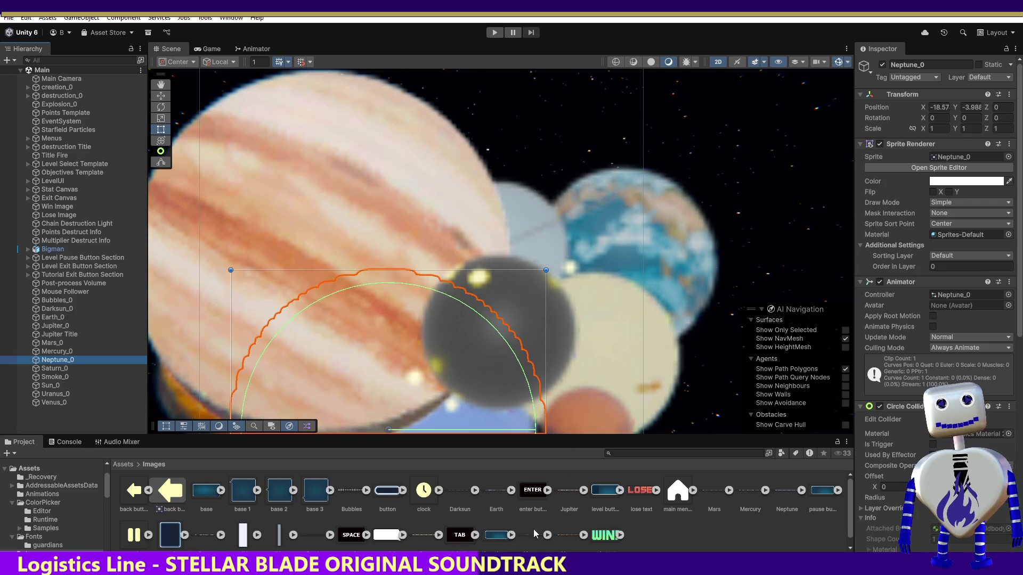
scroll(389, 511, "down", 1)
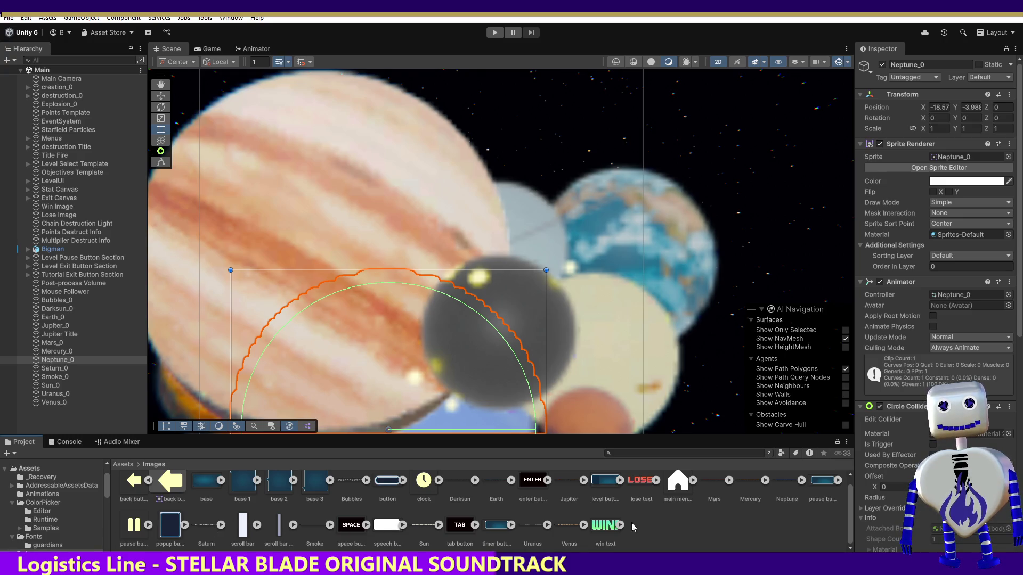
left_click(787, 486)
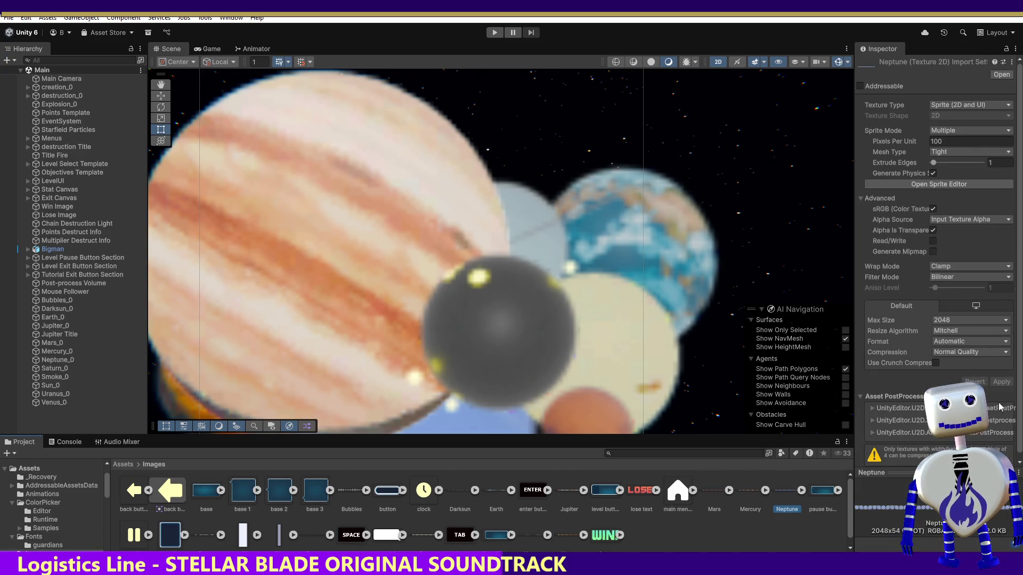
left_click(949, 320)
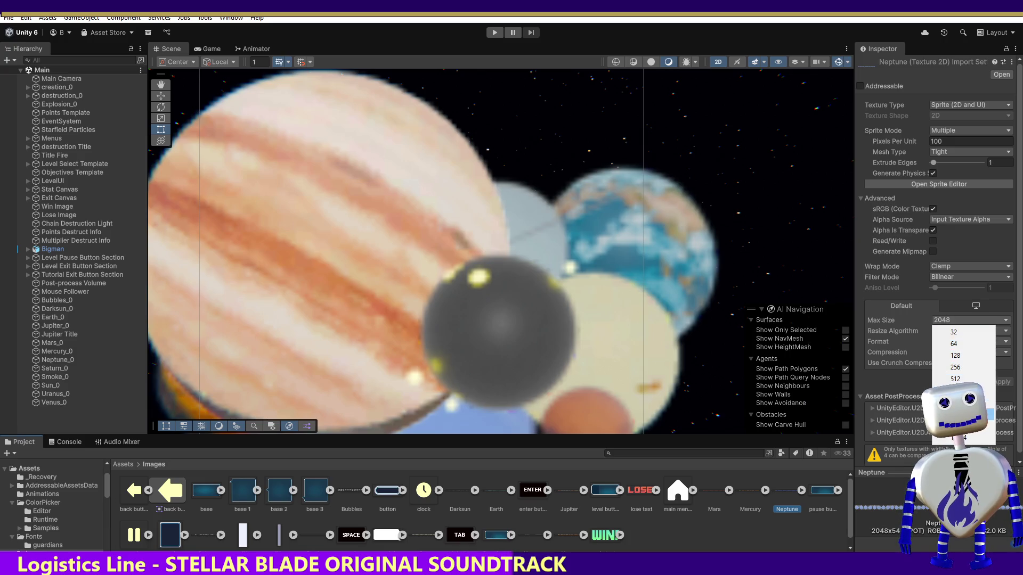
left_click(957, 414)
left_click(1001, 382)
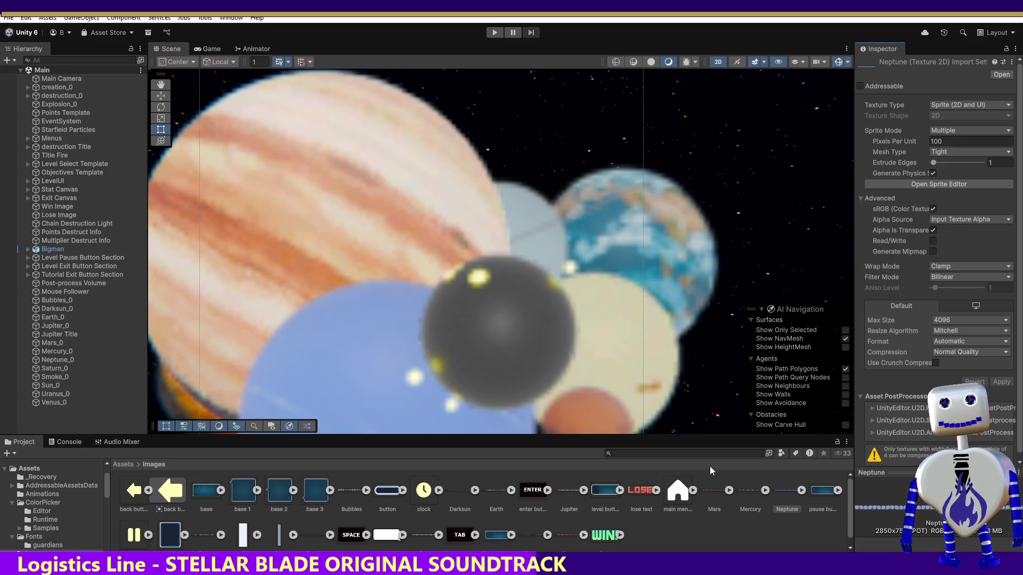
scroll(850, 529, "down", 1)
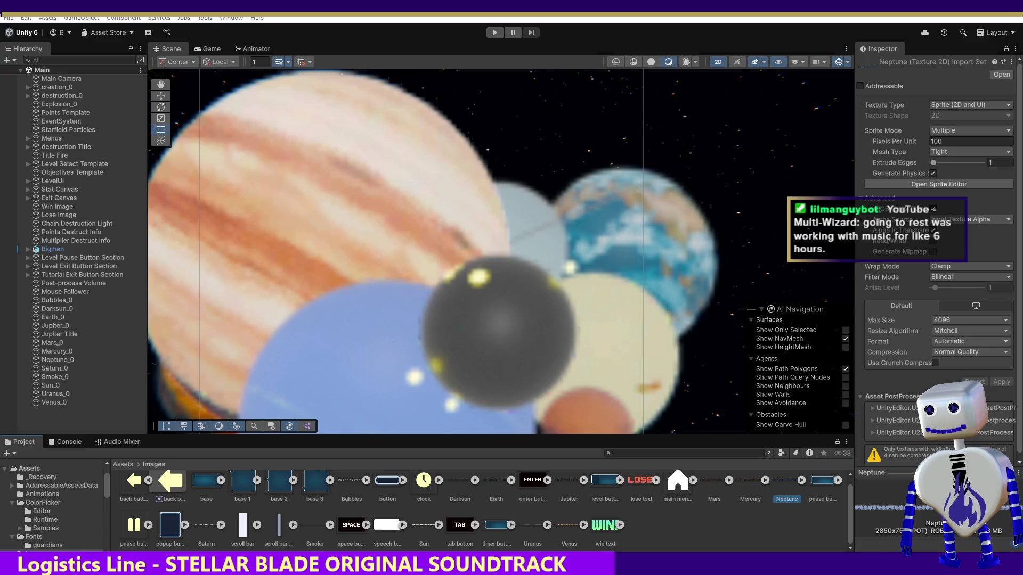
Select the Saturn texture, view its Properties window, and reveal its file in Explorer.
left_click(207, 523)
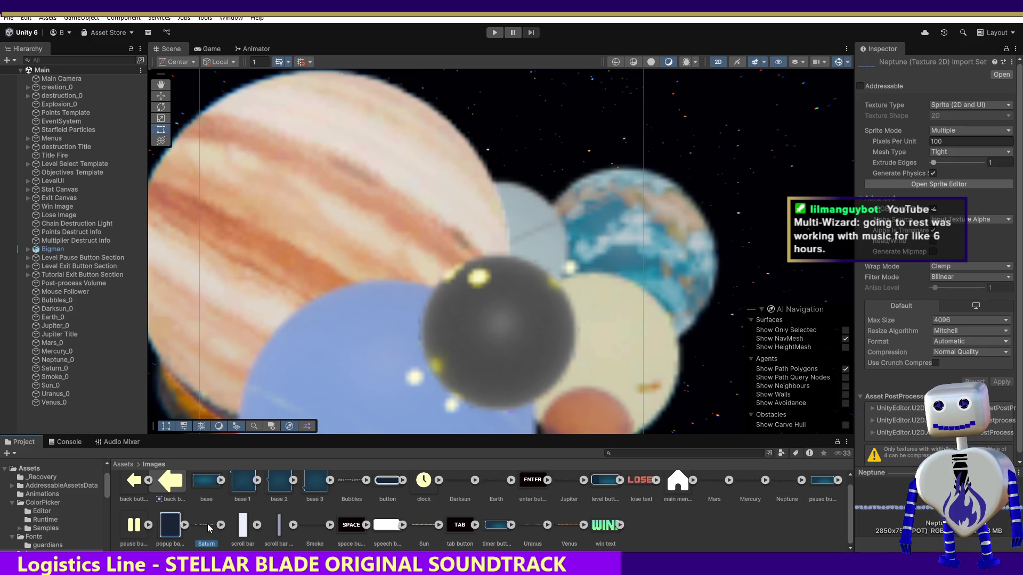
right_click(206, 522)
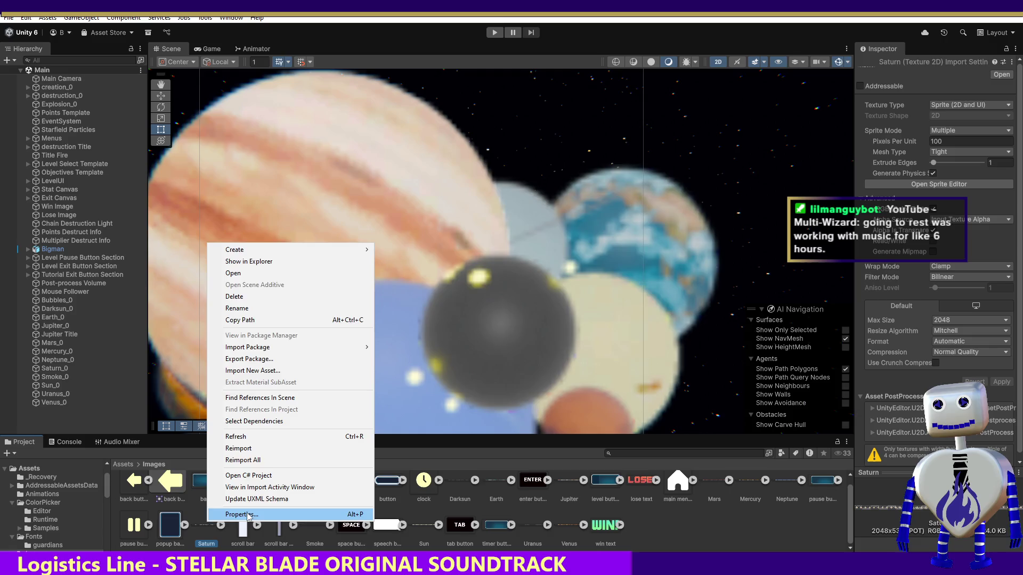
left_click(249, 512)
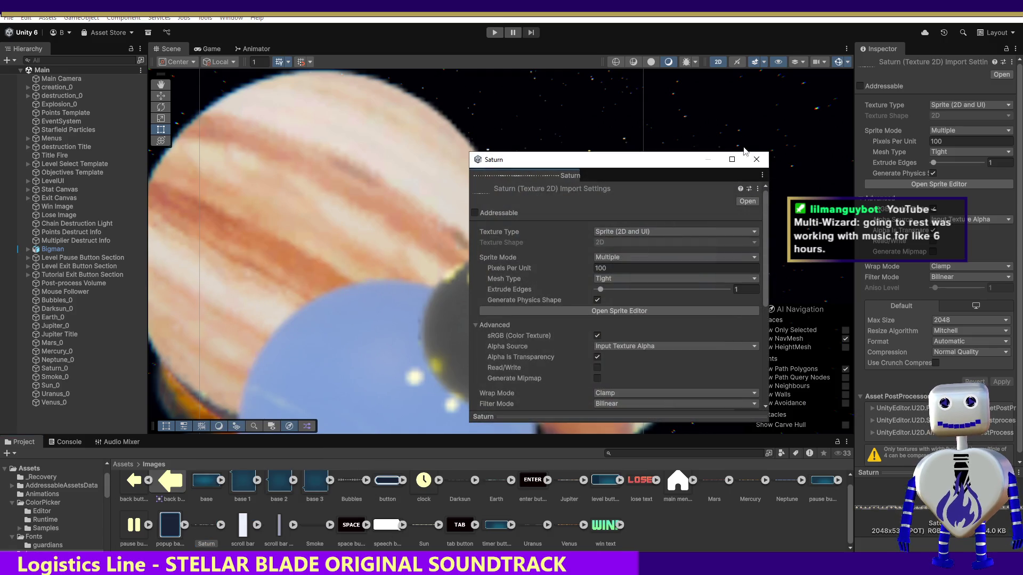
left_click(755, 160)
right_click(206, 528)
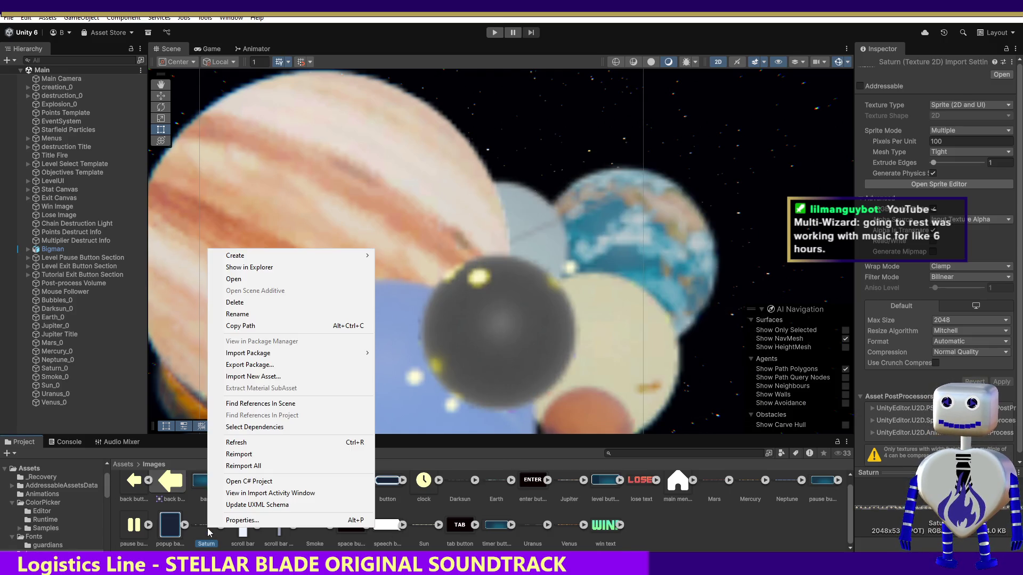
left_click(250, 266)
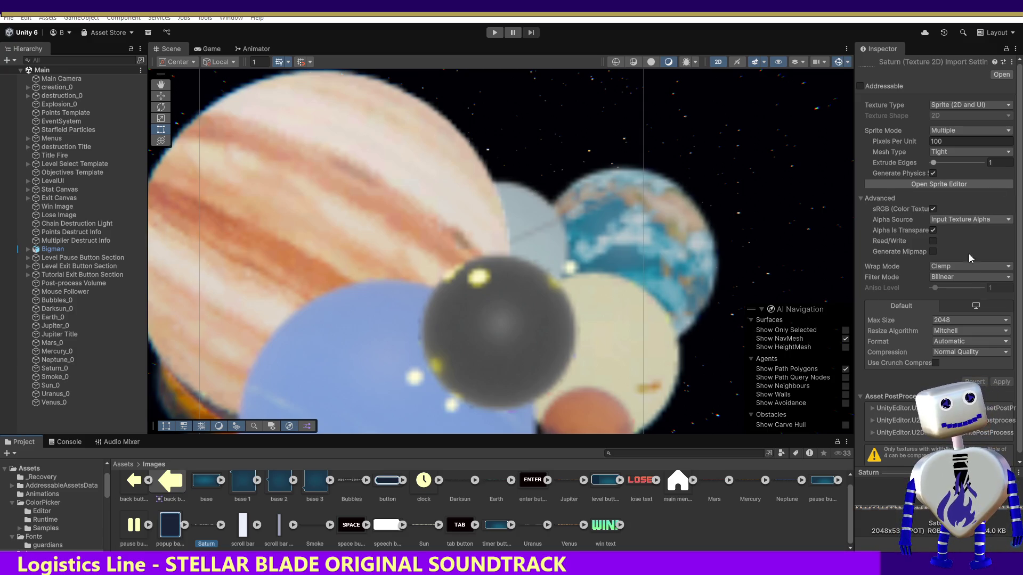
Set Saturn's Max Size to 4096 and apply it, then select the Sun texture.
left_click(982, 321)
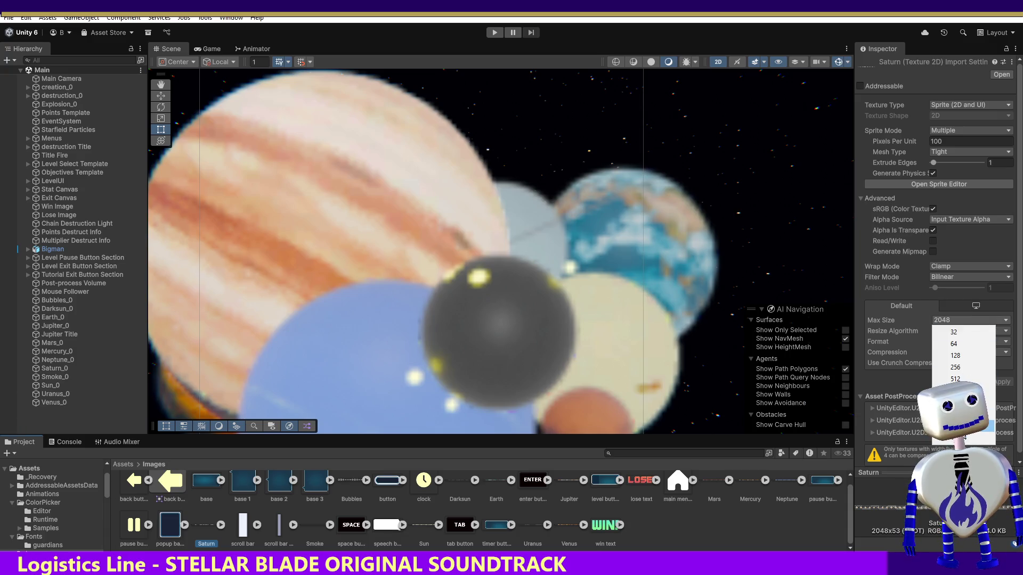
left_click(957, 414)
left_click(993, 383)
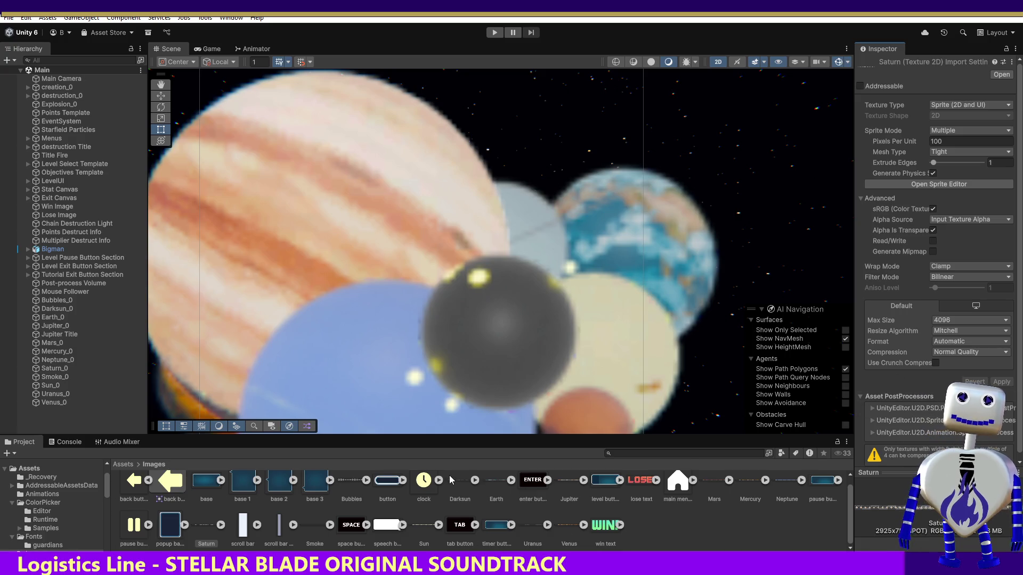
left_click(419, 526)
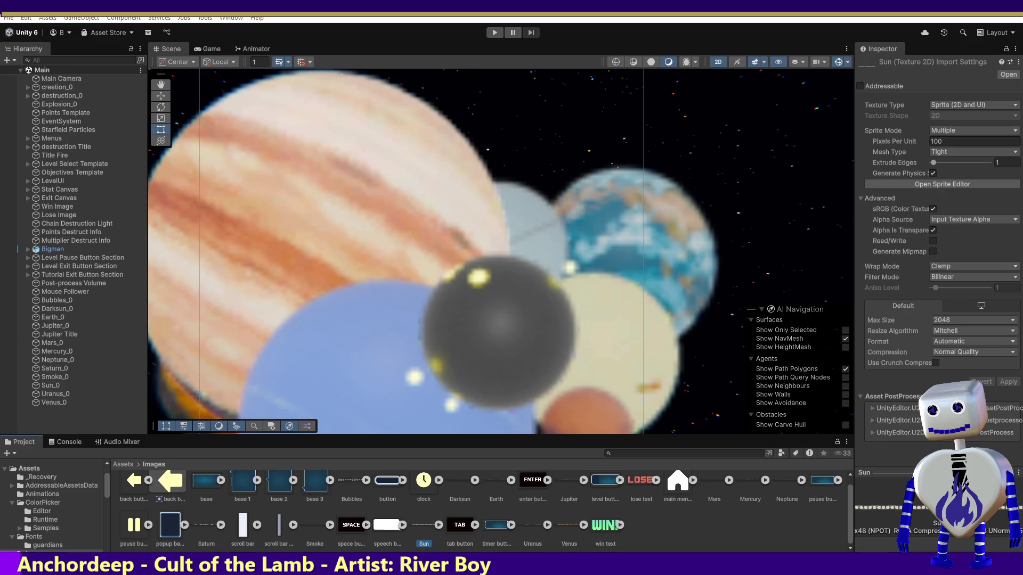
right_click(425, 525)
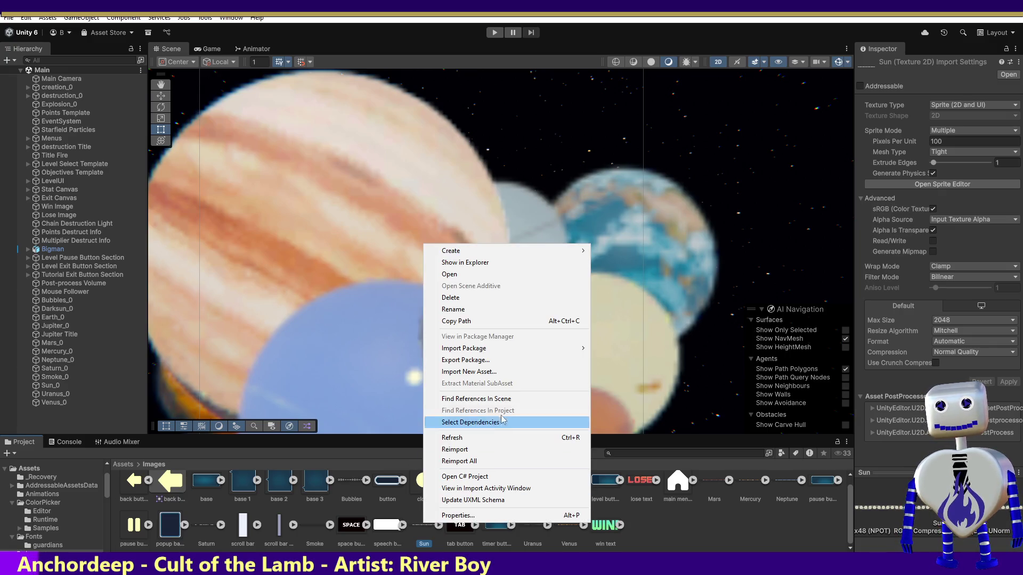
Reveal the Sun file in Explorer, then inspect Jupiter, Mars, Mercury, Saturn and Smoke import settings.
left_click(511, 264)
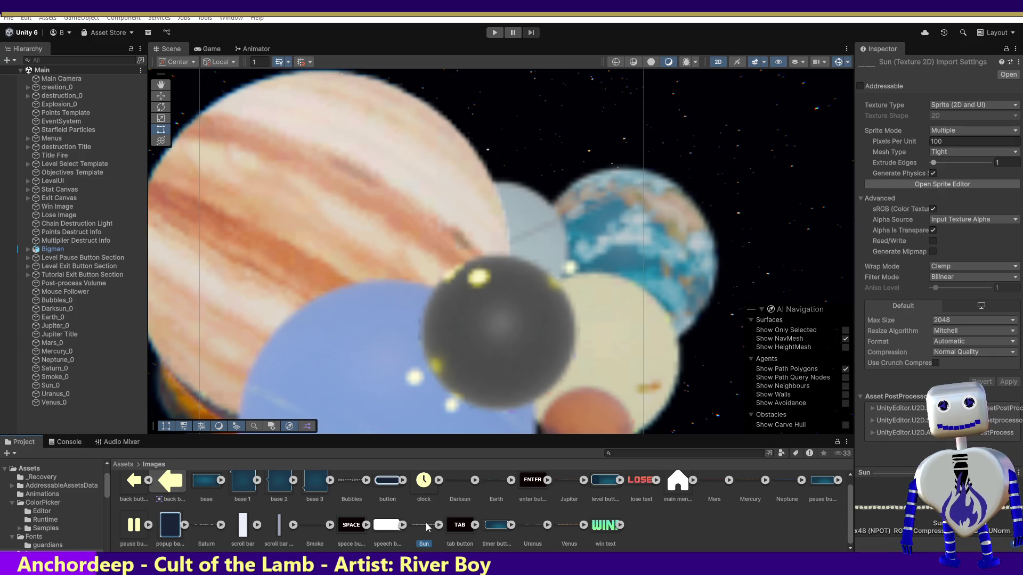
left_click(573, 478)
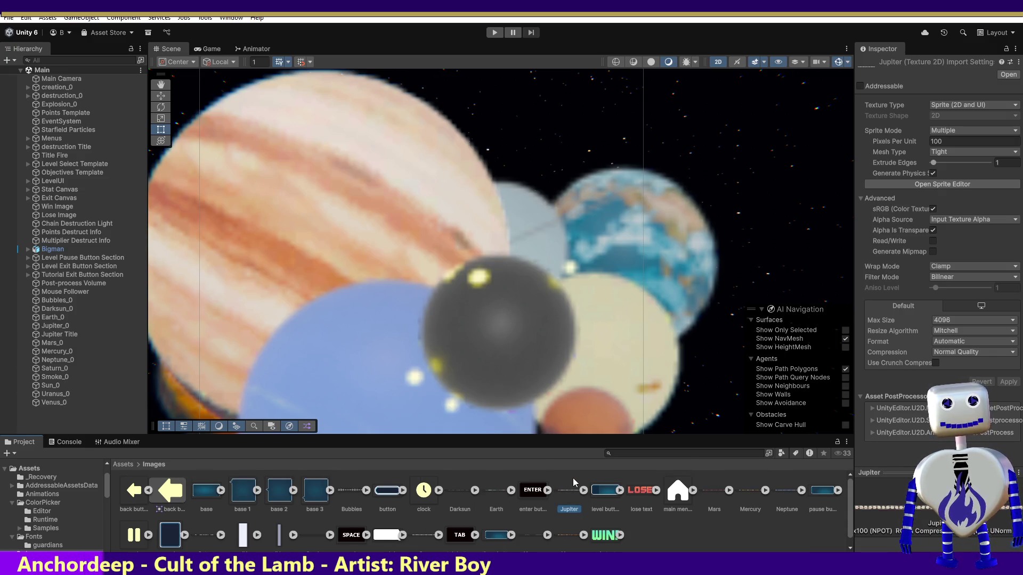
left_click(716, 491)
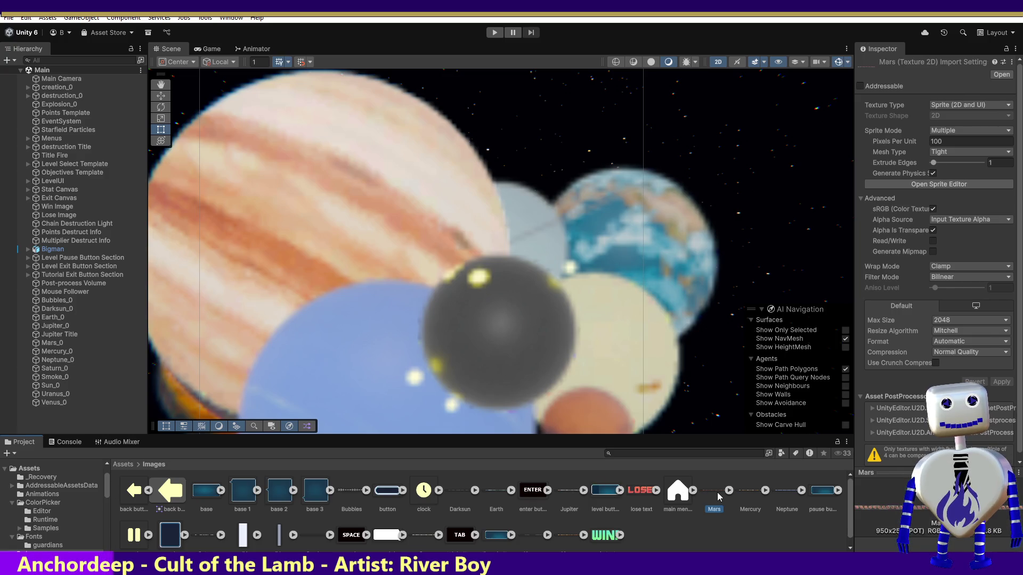
left_click(762, 494)
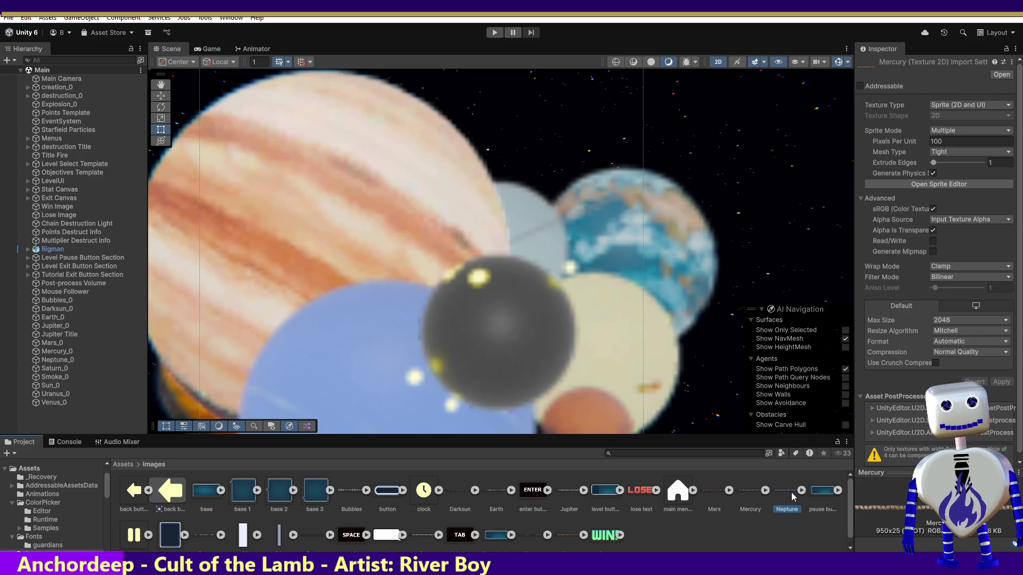
left_click(210, 536)
left_click(306, 528)
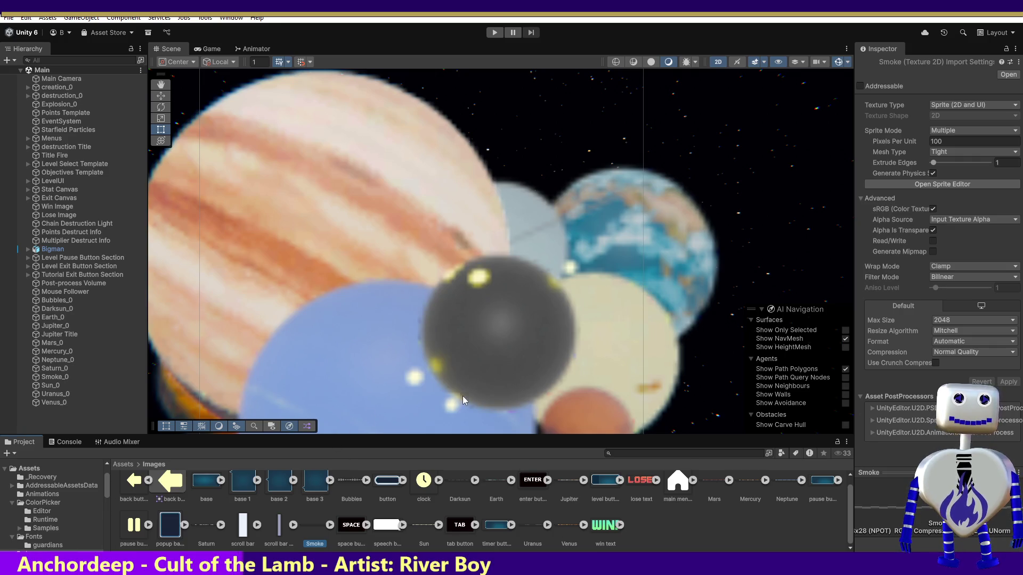
Enter Play mode and select the Neptune texture in the Images folder.
left_click(495, 32)
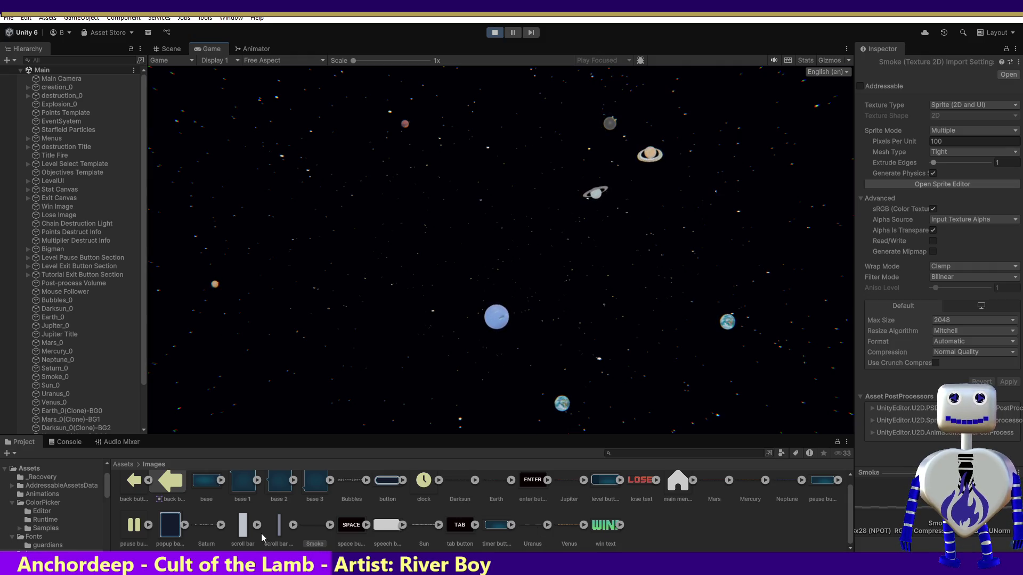
left_click(795, 491)
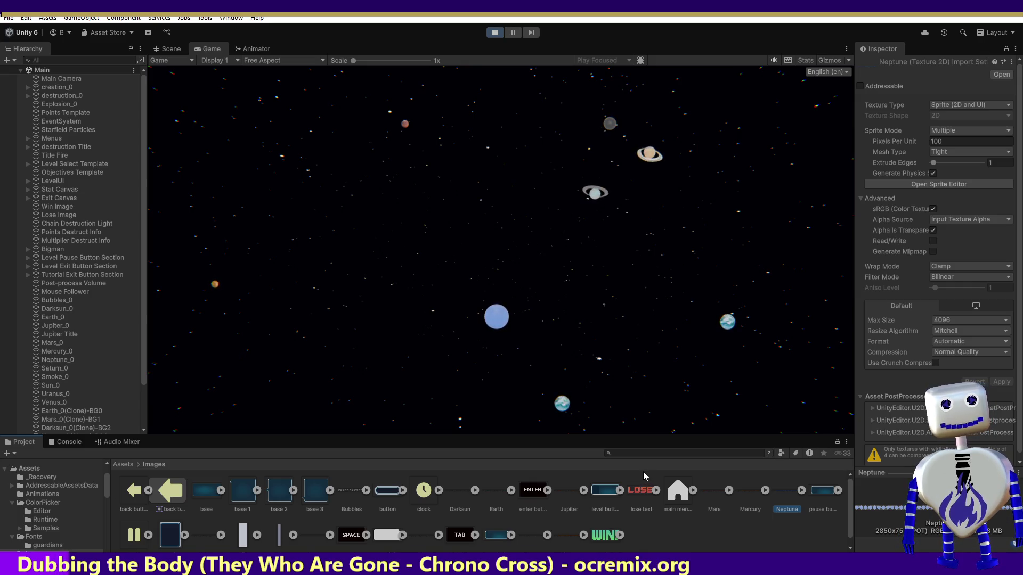
Bring up the Celestial Crash title menu with Play, Tutorial, Settings and Quit.
left_click(601, 218)
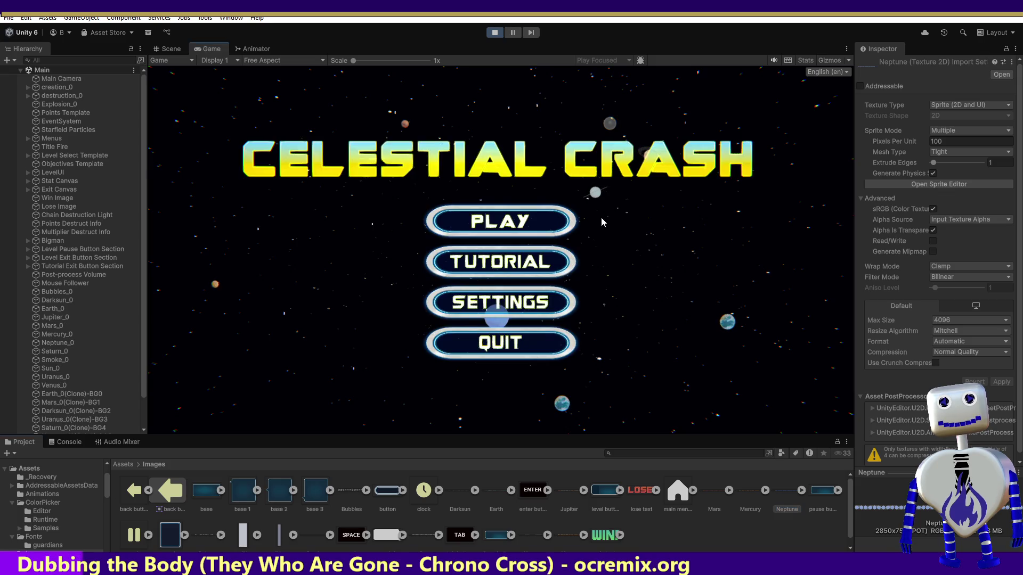
Choose PLAY to reach the Tutorial, Skill Challenge and Time Trial level select.
left_click(515, 222)
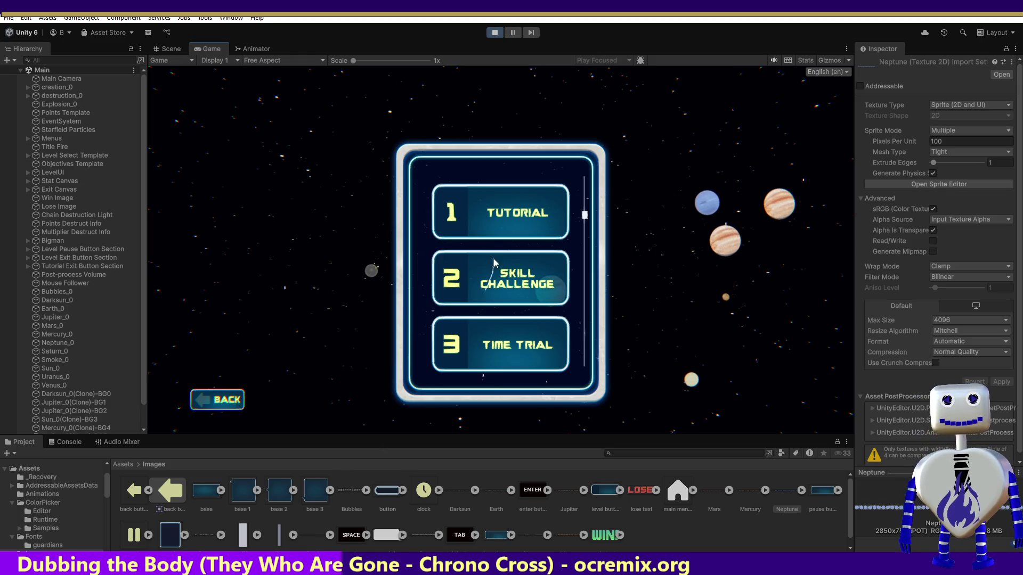
Stop Play mode and switch to Visual Studio showing Main.cs.
left_click(494, 32)
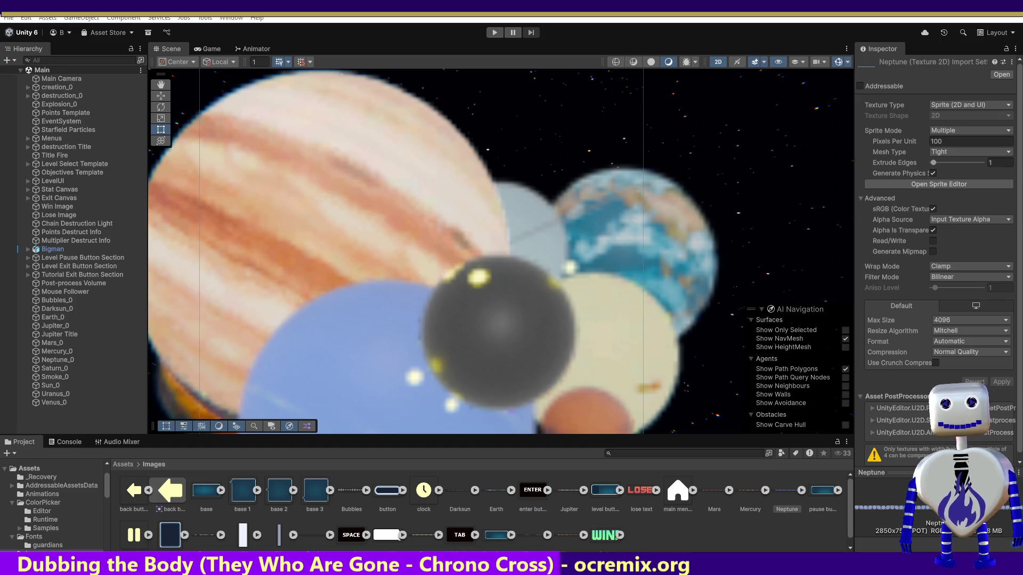
key("alt+Tab")
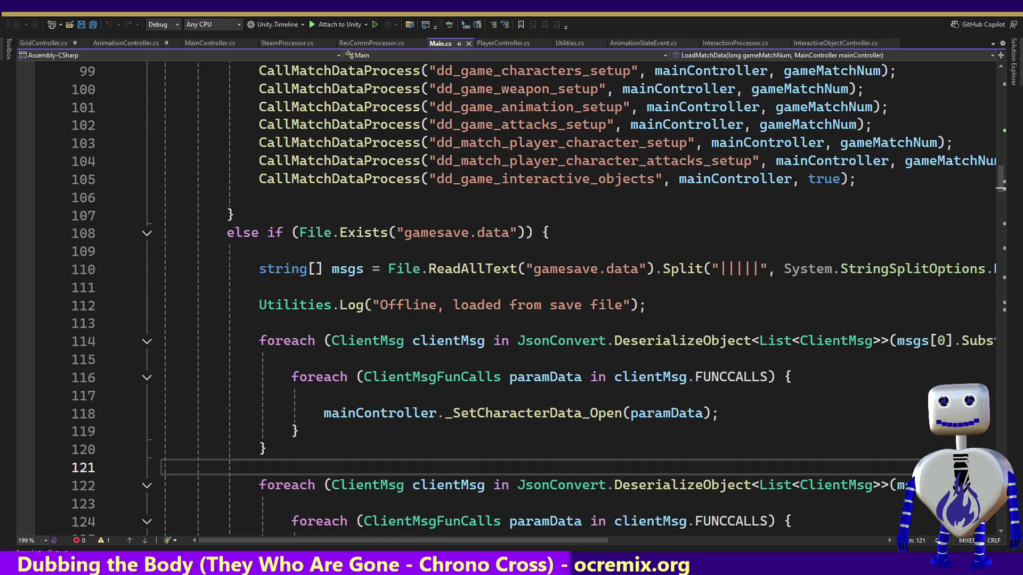
Show MainController.cs at Start() and list the references to titleDestruction.
key("alt+Tab")
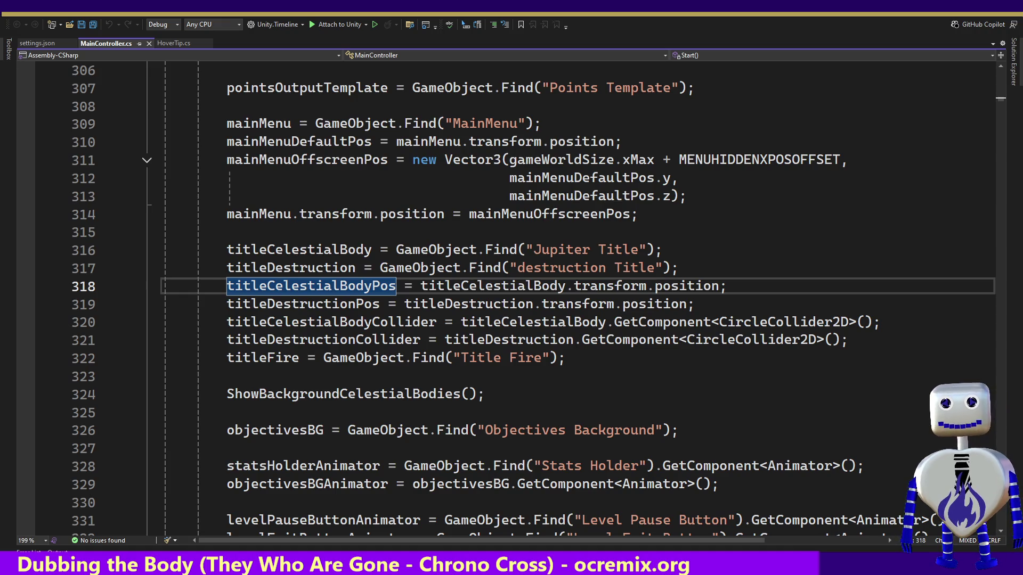
left_click(485, 303)
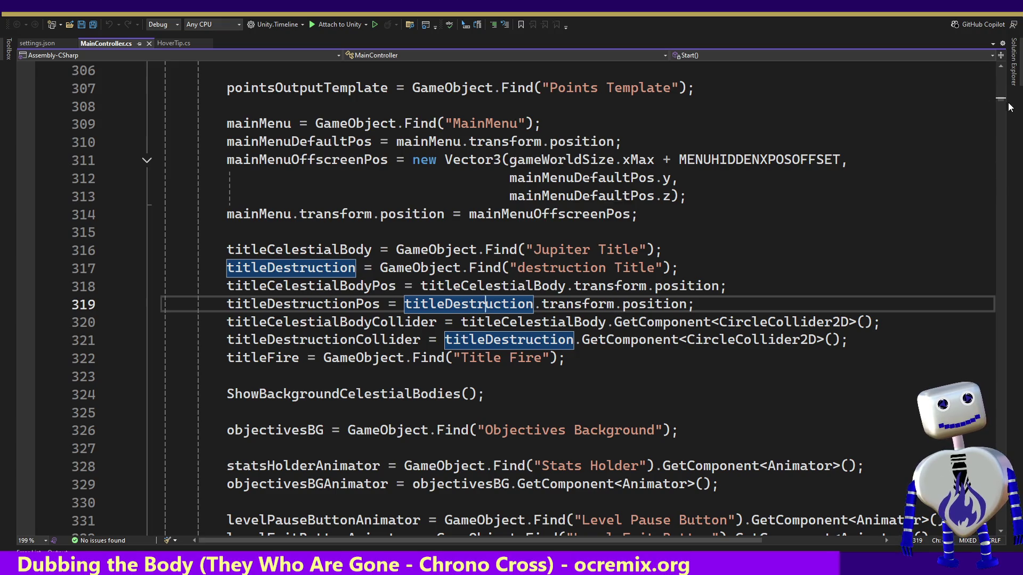
Move down MainController.cs to the camera-shake and time-limit code near line 869.
left_click_drag(1001, 101, 979, 150)
left_click(705, 123)
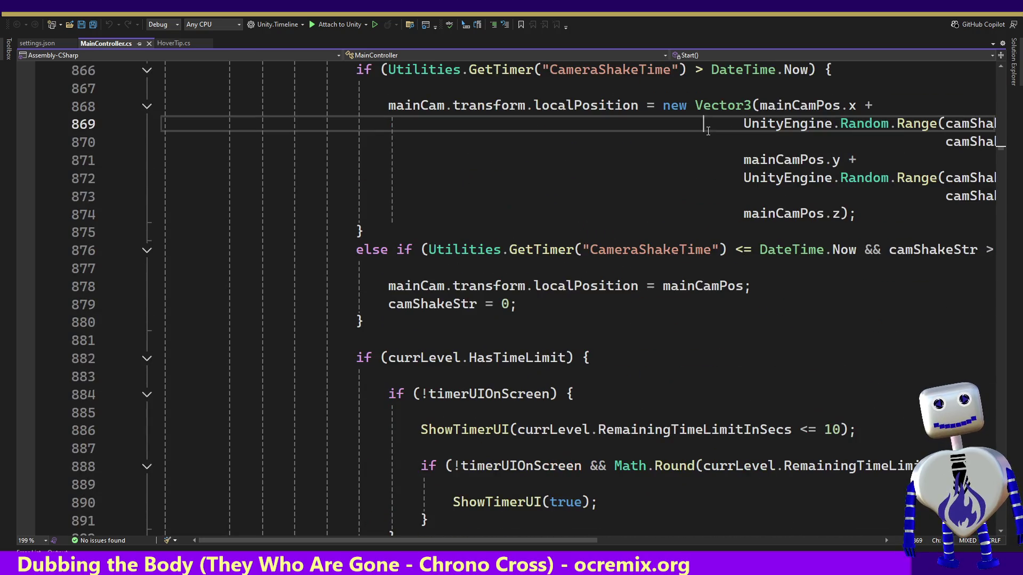
left_click(708, 53)
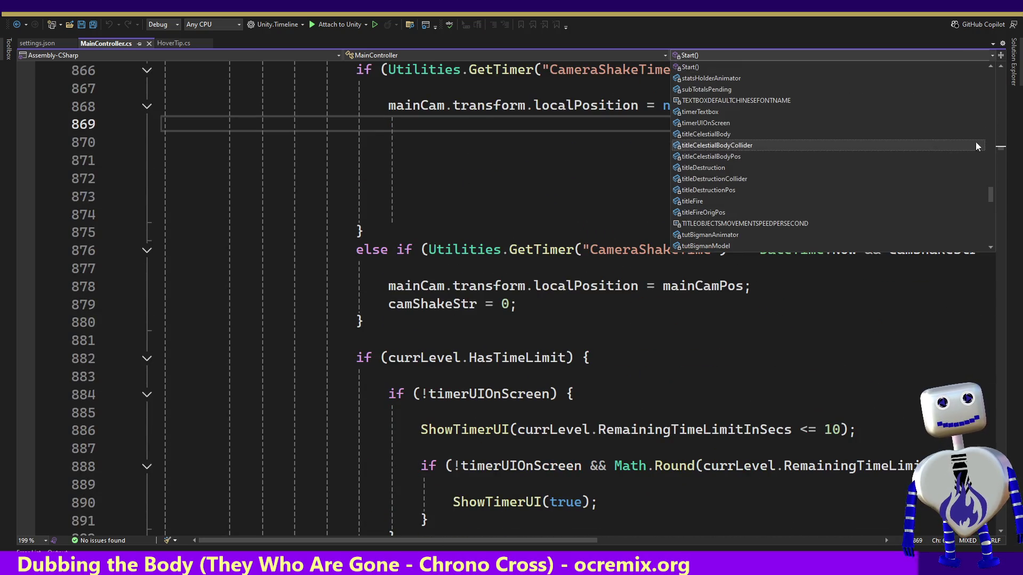
Jump to OnCelestialBodyCollisionEnter at line 1046 using the member dropdown.
scroll(987, 198, "down", 1)
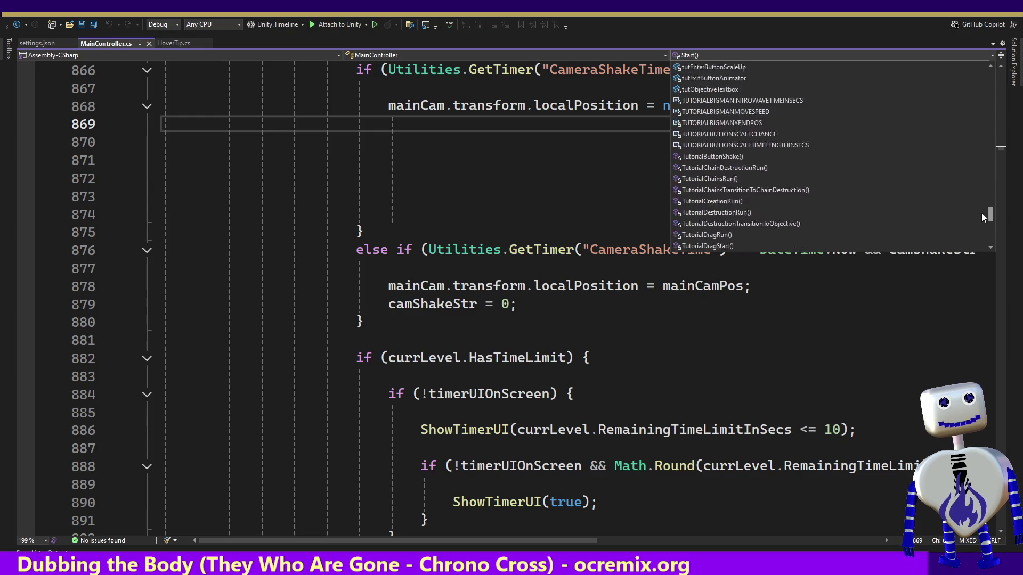
scroll(979, 220, "up", 15)
scroll(979, 114, "up", 15)
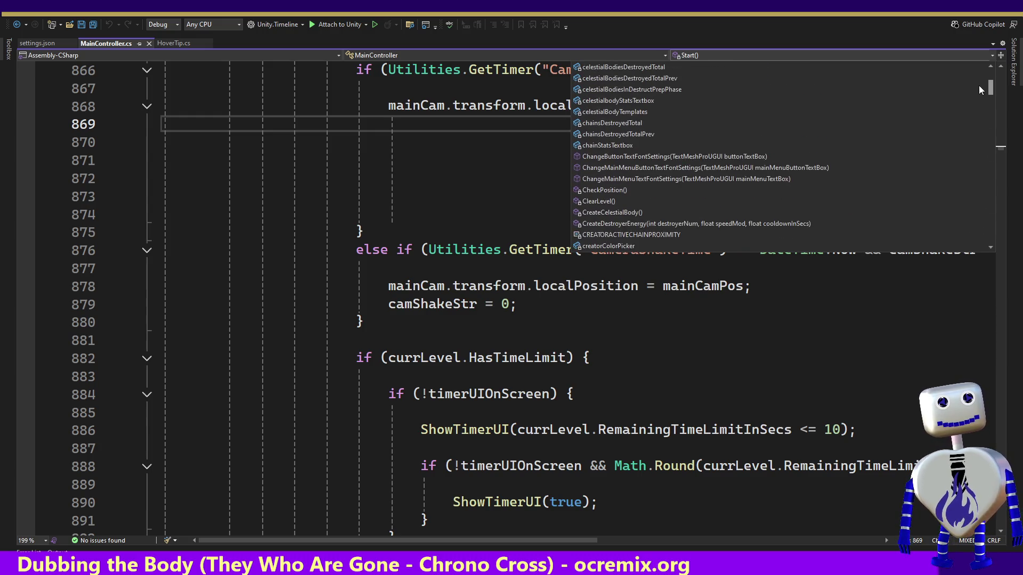
scroll(980, 81, "up", 2)
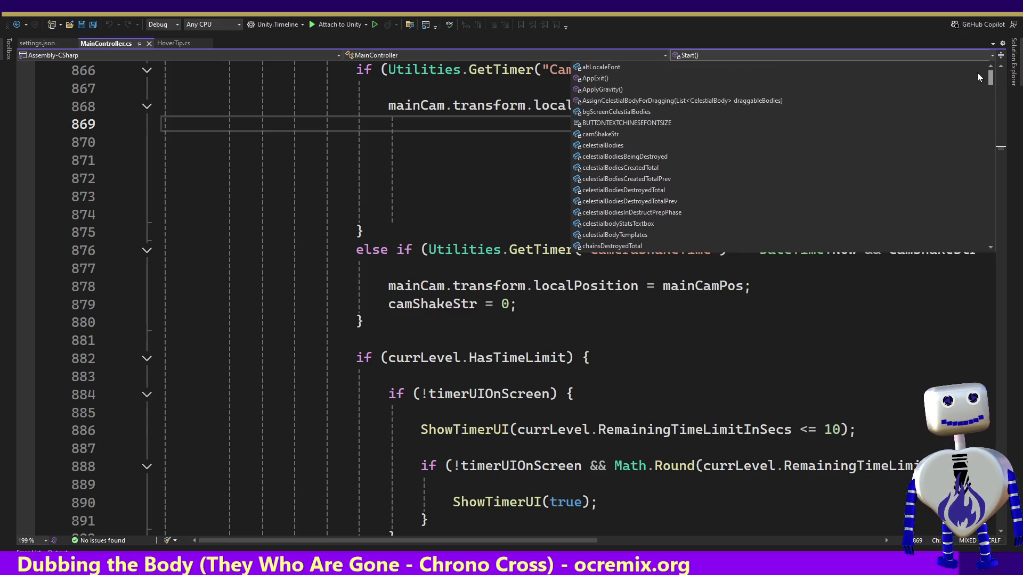
scroll(977, 72, "down", 15)
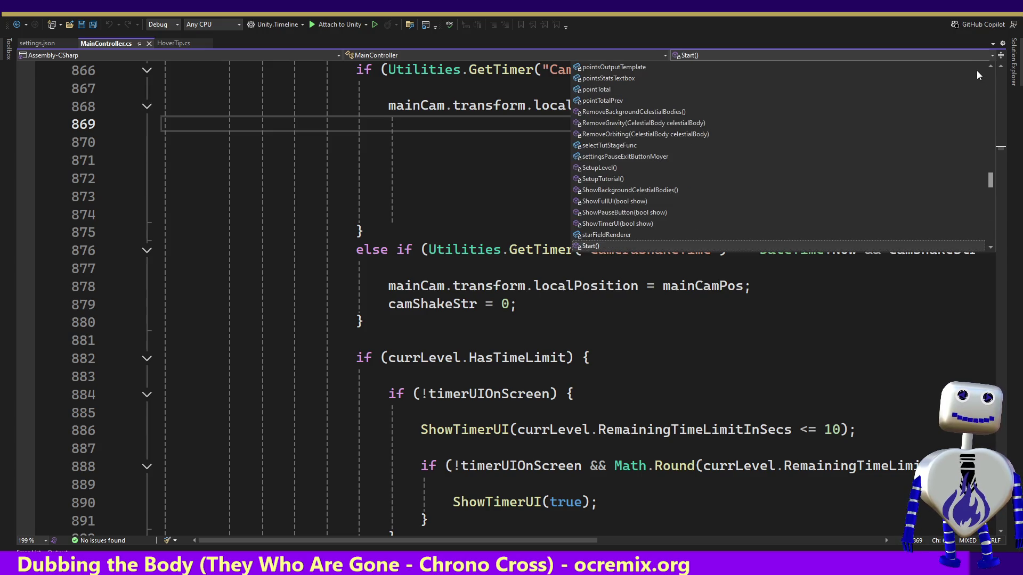
scroll(977, 66, "up", 15)
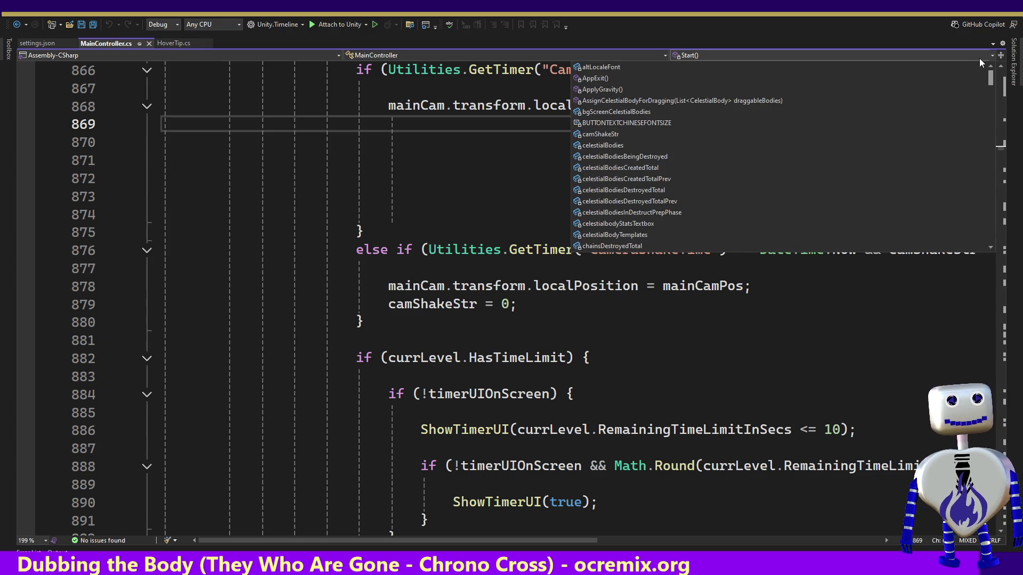
scroll(976, 78, "down", 3)
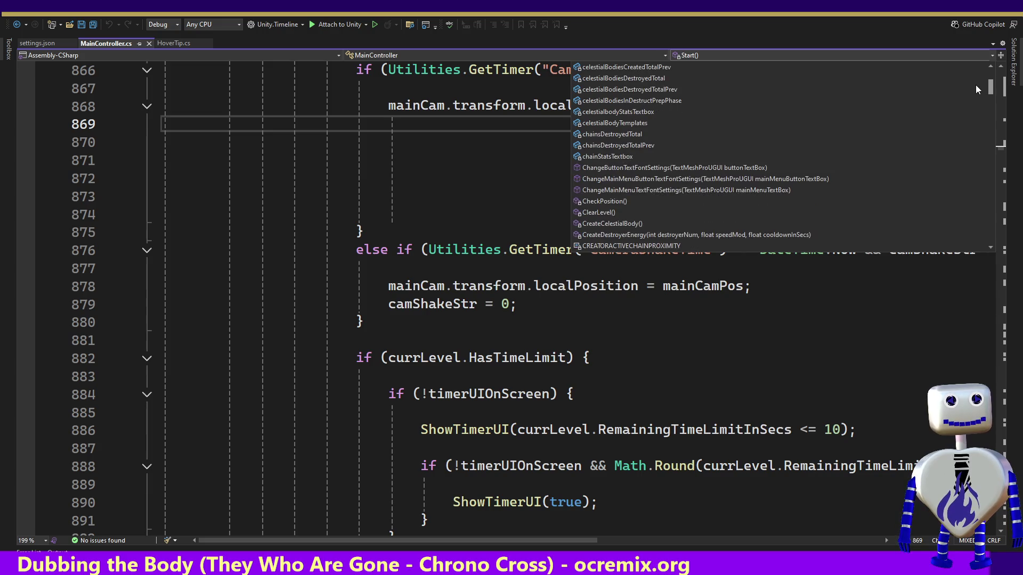
scroll(975, 86, "down", 1)
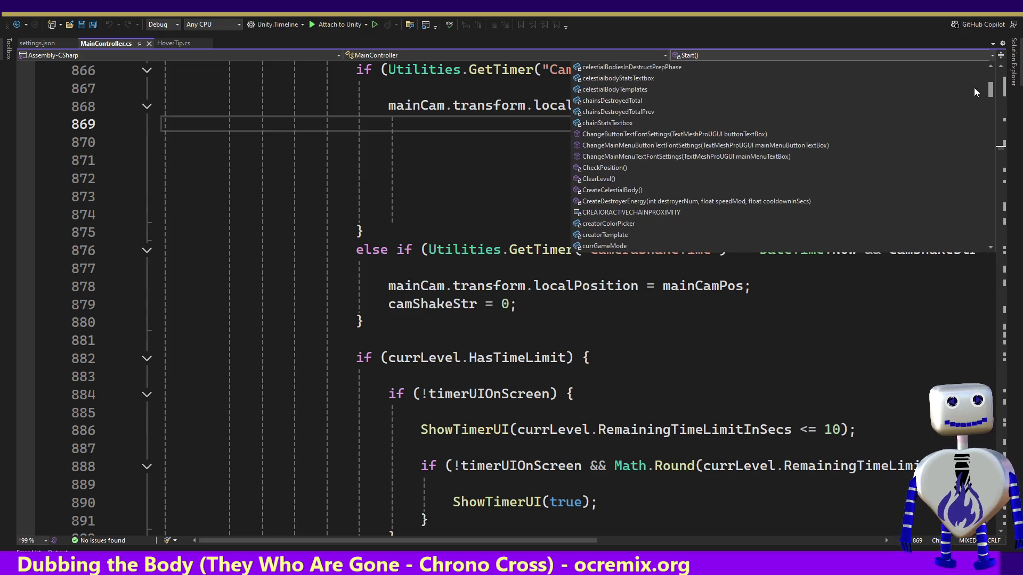
scroll(974, 92, "down", 3)
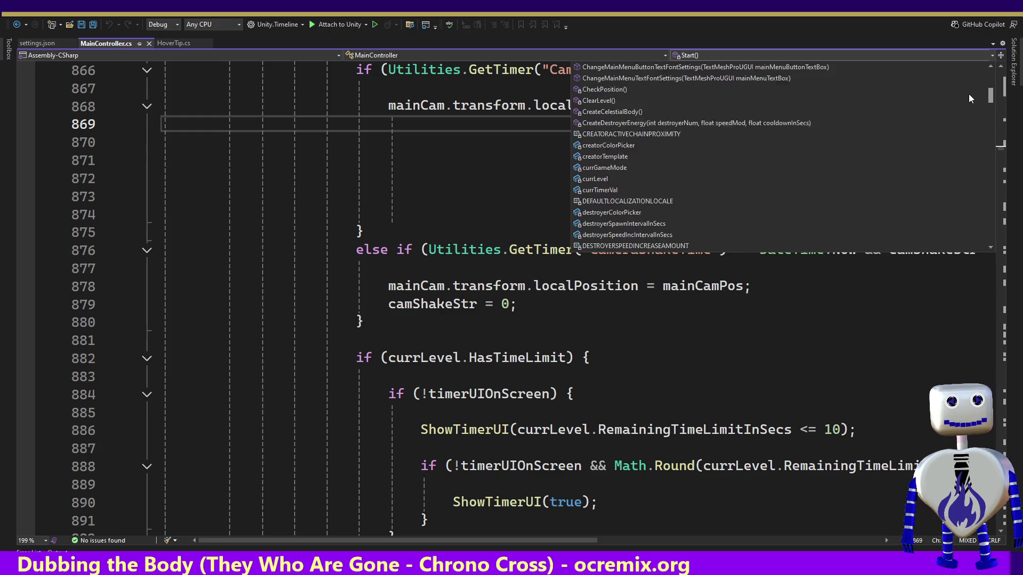
scroll(966, 98, "down", 3)
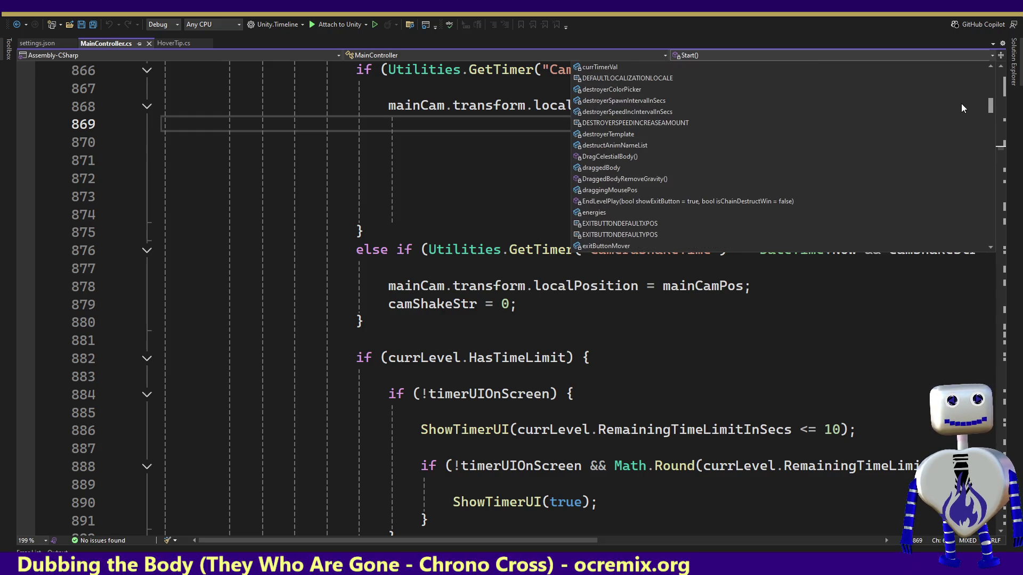
scroll(961, 105, "down", 3)
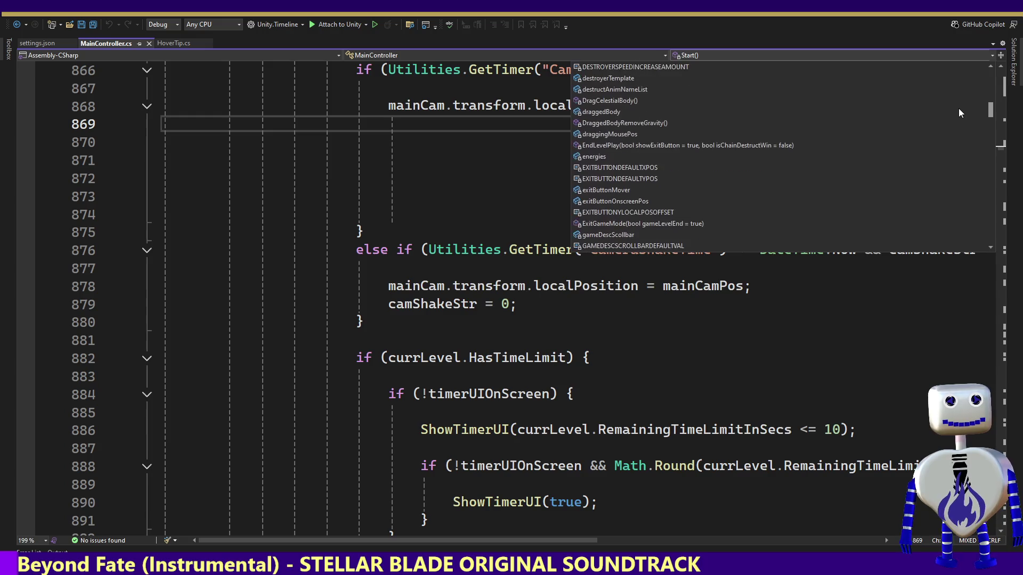
scroll(956, 117, "down", 3)
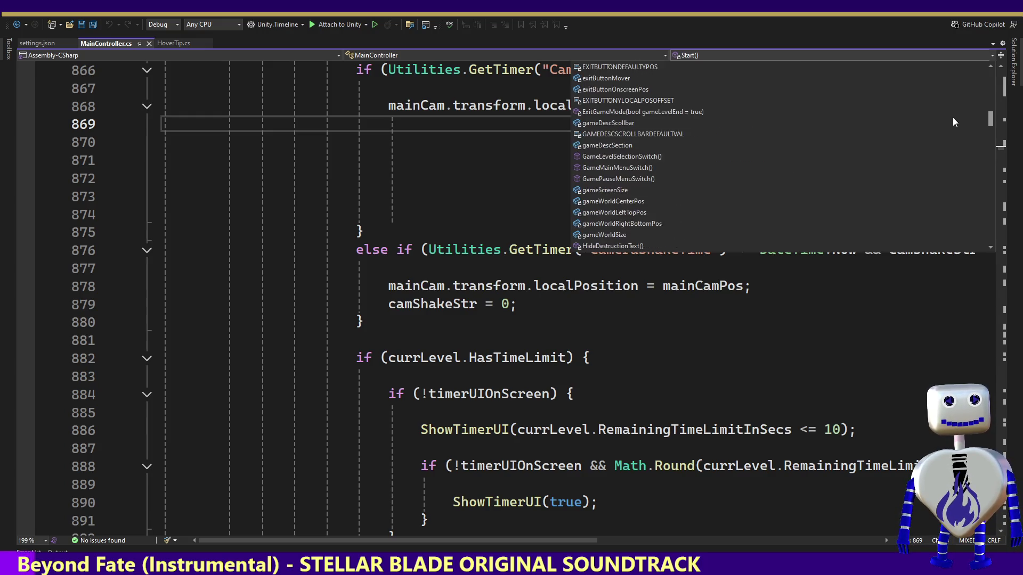
scroll(951, 122, "down", 3)
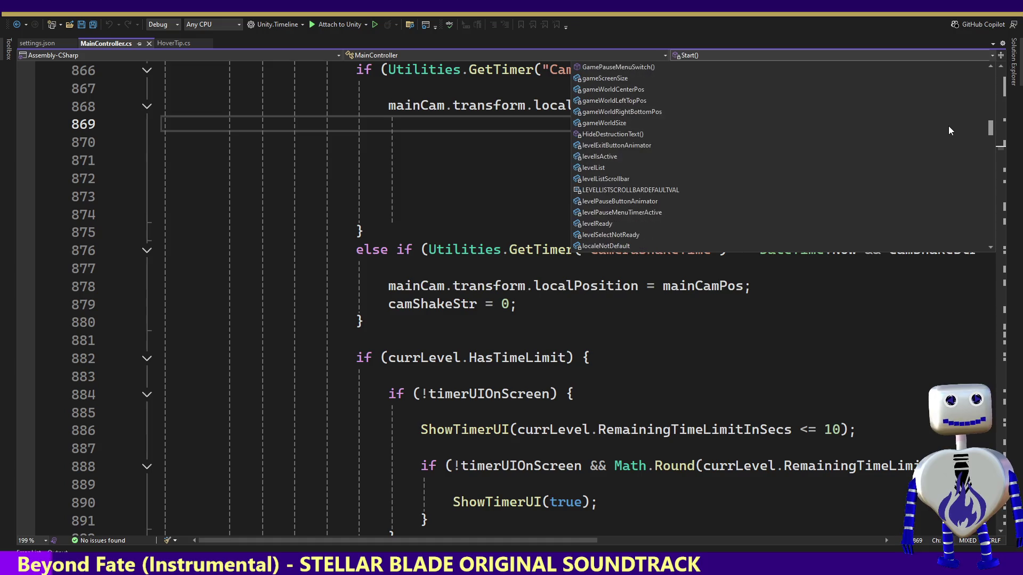
scroll(948, 128, "down", 2)
scroll(944, 130, "down", 3)
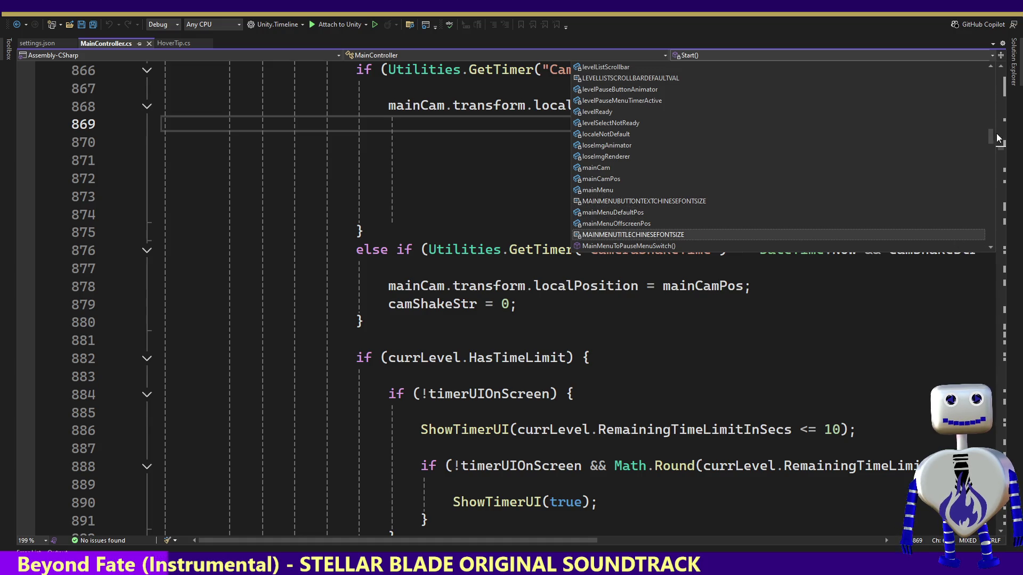
scroll(997, 138, "down", 2)
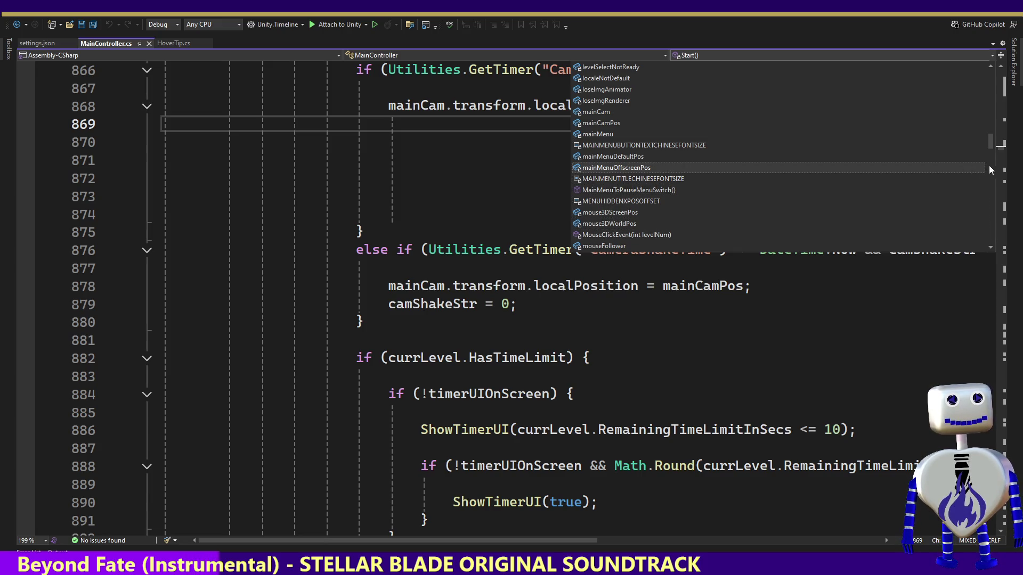
left_click_drag(989, 138, 987, 148)
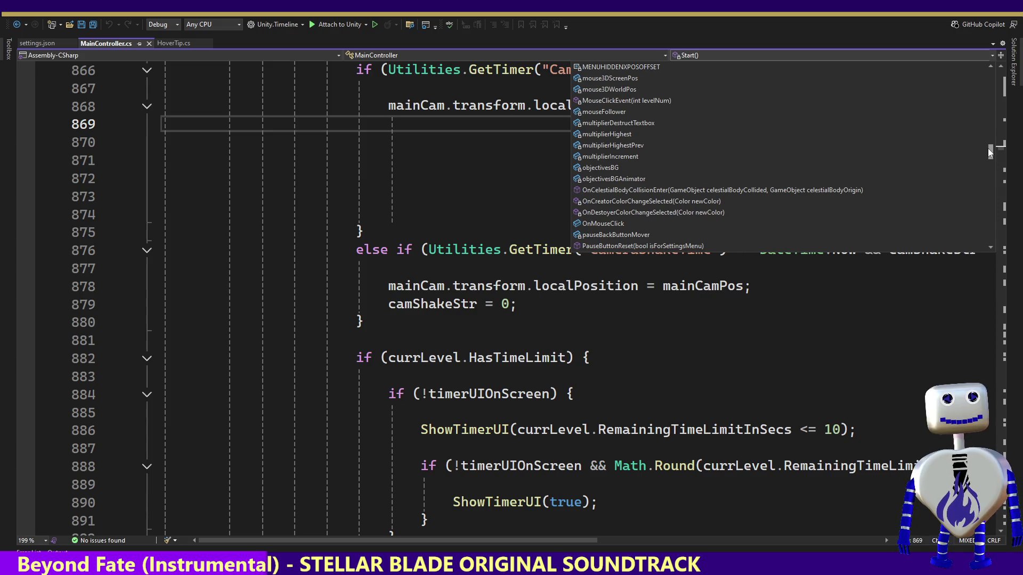
left_click(728, 191)
Read through the OnCelestialBodyCollisionEnter method body around lines 1041–1076.
left_click(575, 388)
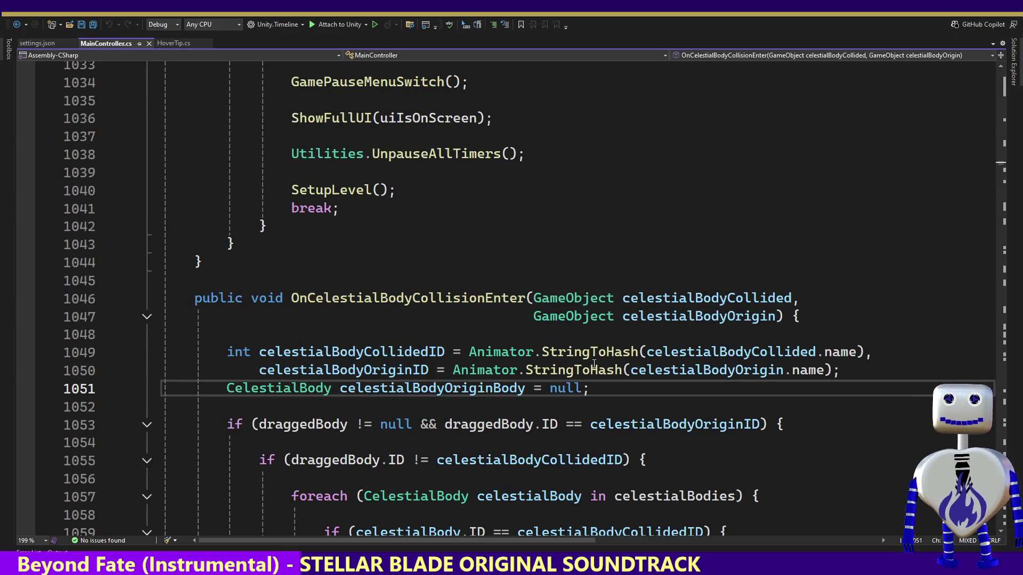
key("Down")
key("Down")
key("Down")
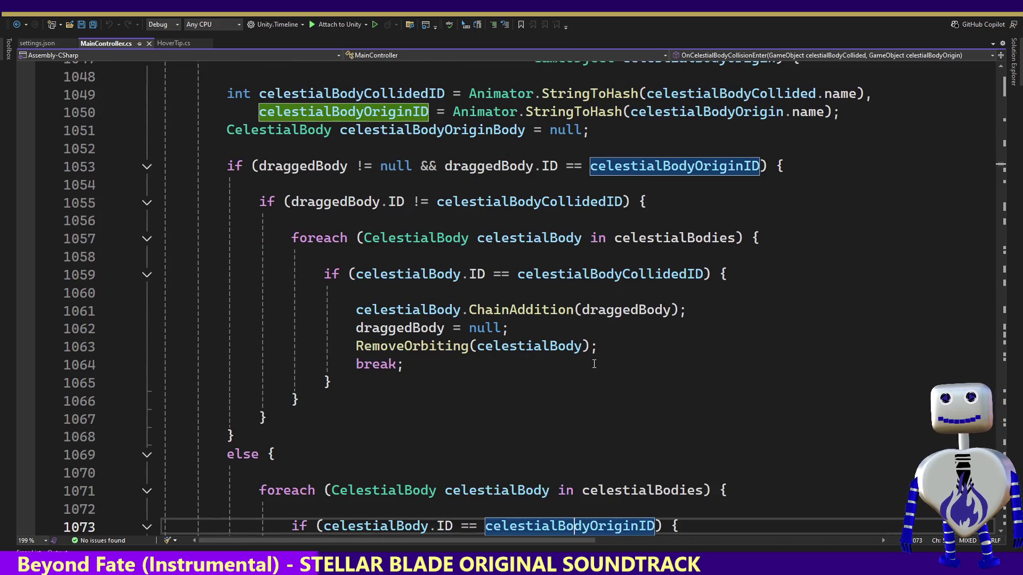
key("Down")
key("Down")
key("Down")
key("Down")
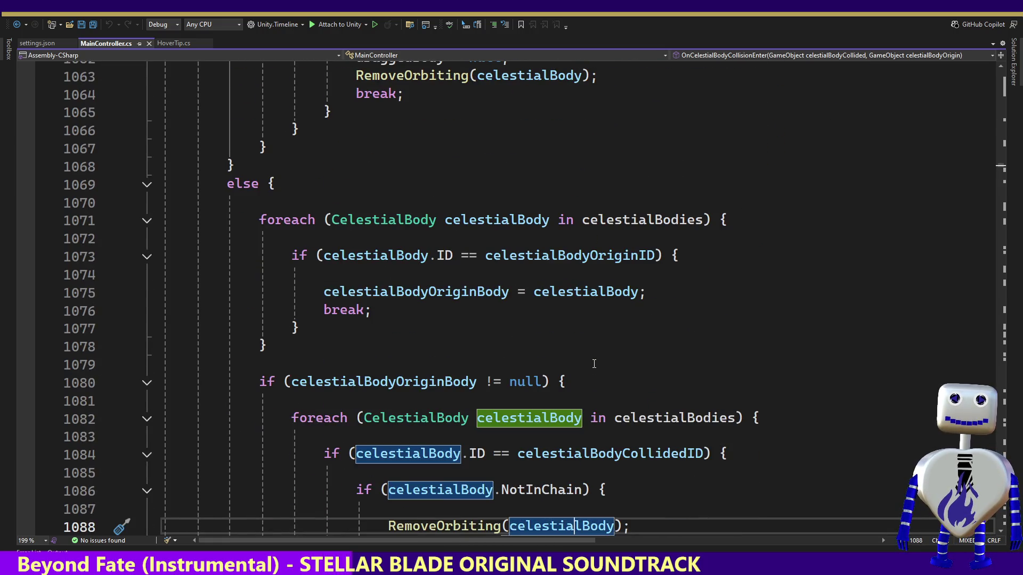
key("Up")
key("Up")
key("Up")
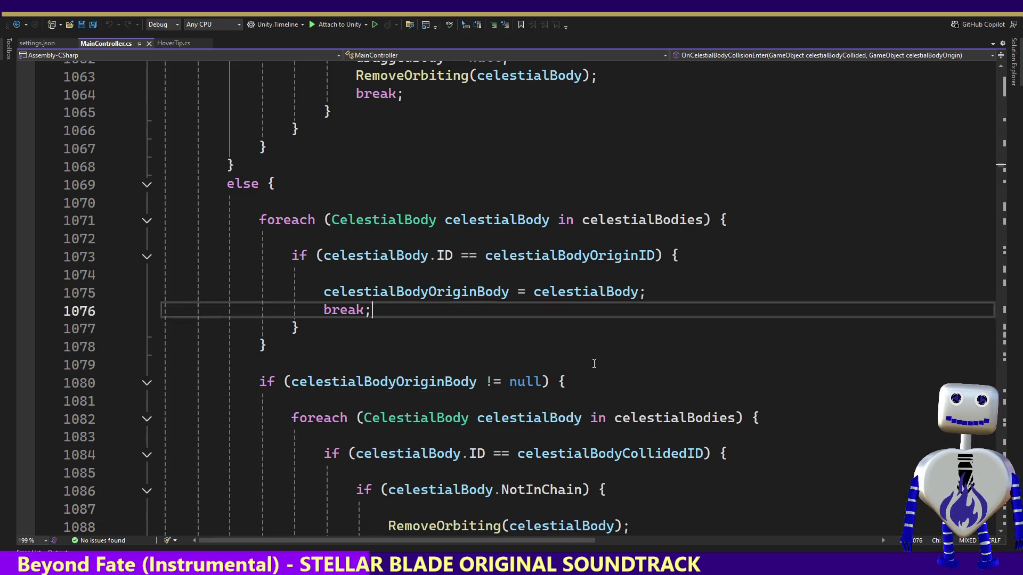
key("Up")
key("Up")
key("Up")
key("Down")
key("Down")
key("Down")
Find all references to OnCelestialBodyCollisionEnter and open the CelestialBodyCollisionDetect.cs call.
left_click(413, 304)
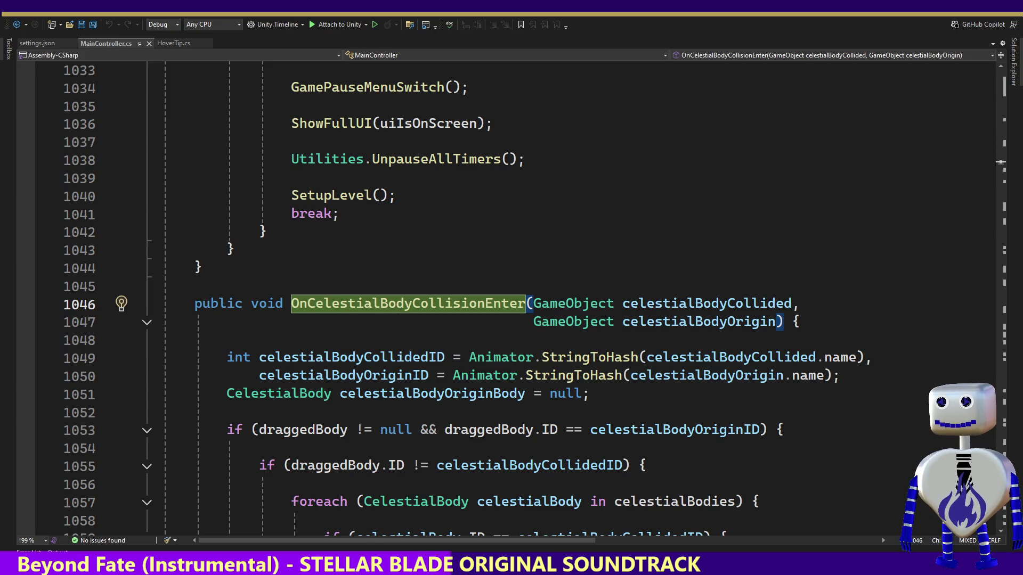
key("Return")
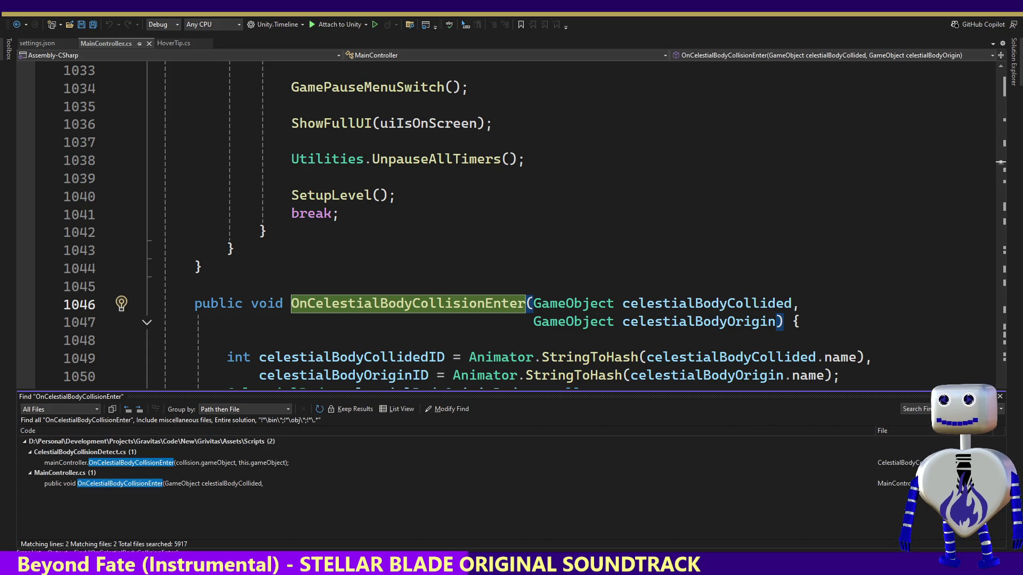
double_click(133, 465)
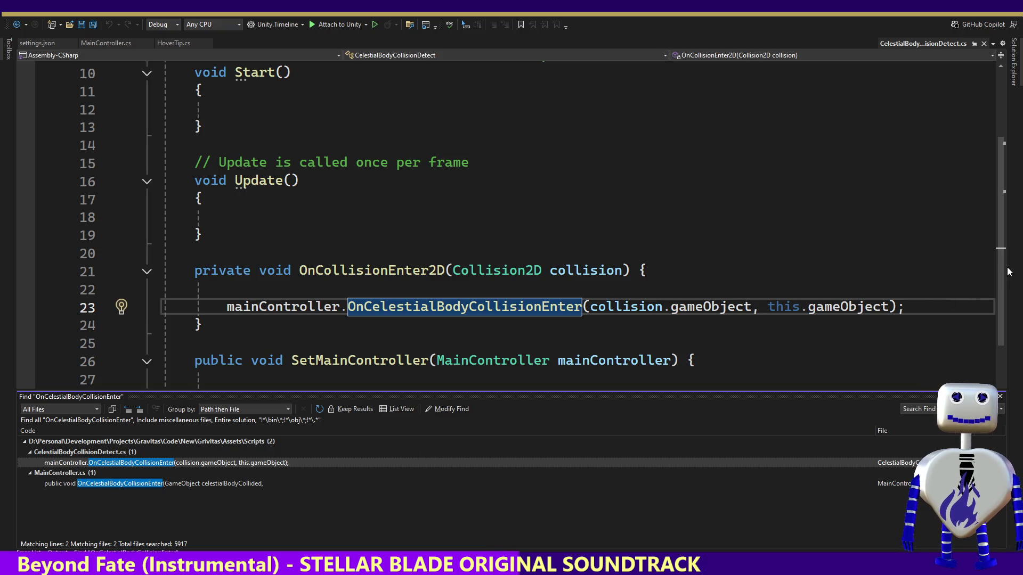
Remove the two System.Collections using lines, save CelestialBodyCollisionDetect.cs, and return to Unity.
mouse_move(1001, 270)
left_mouse_down()
mouse_move(999, 357)
mouse_move(993, 175)
left_mouse_up()
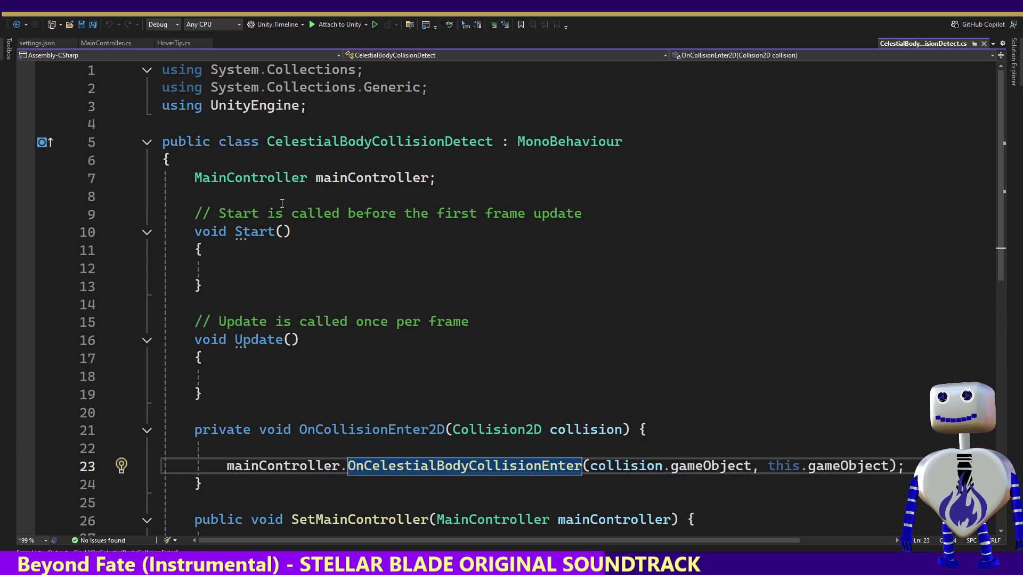
left_click_drag(163, 105, 168, 50)
key("Delete")
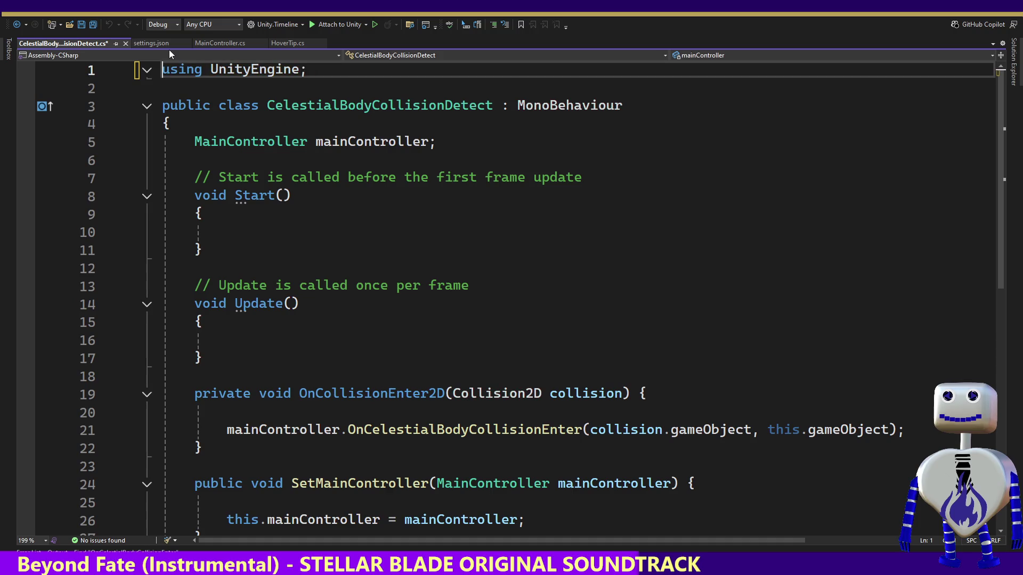
key("ctrl+s")
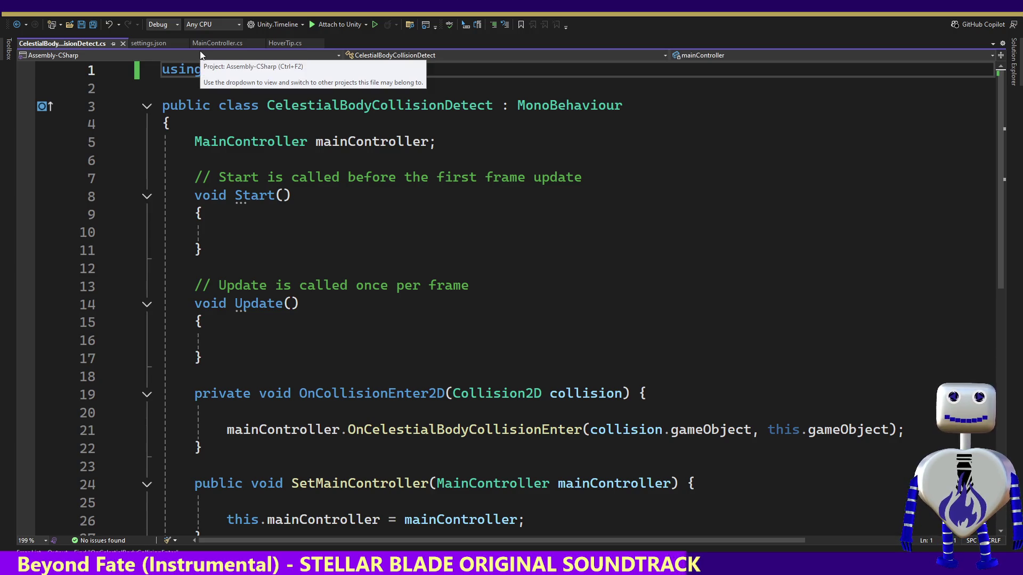
key("alt+Tab")
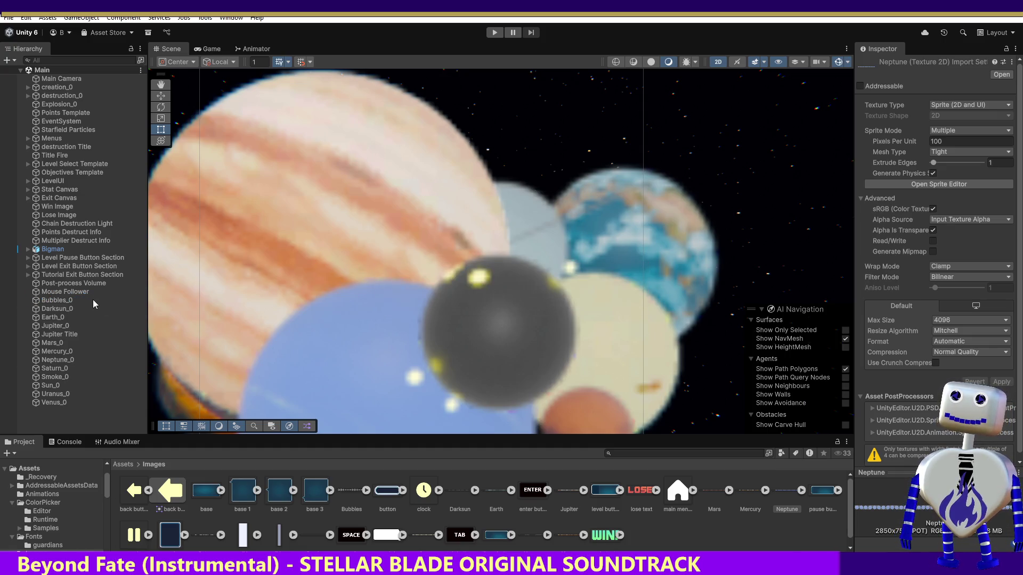
Select the Bubbles_0 planet to inspect its Transform, Sprite Renderer and Animator.
left_click(67, 303)
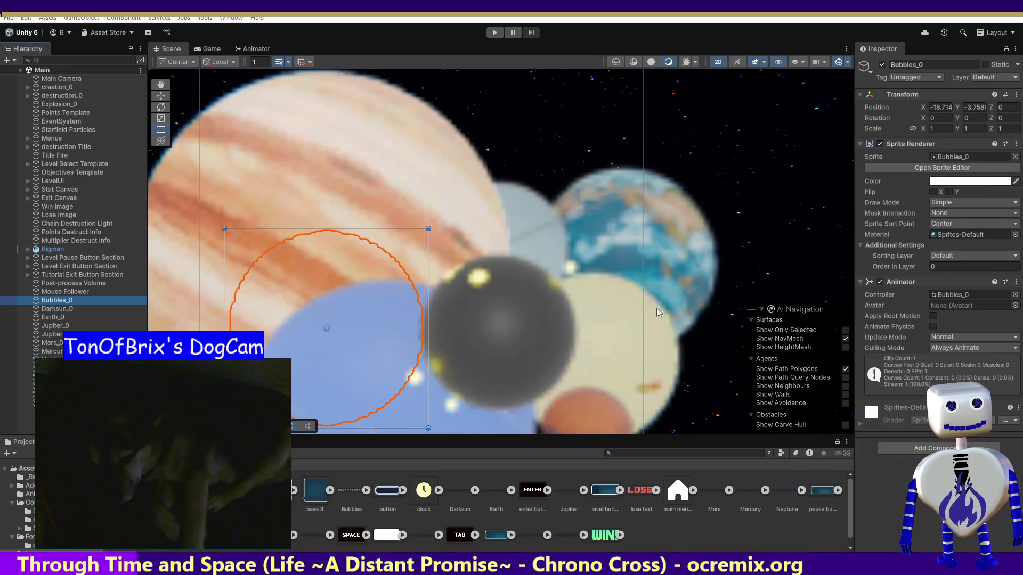
left_click(729, 493)
left_click(729, 494)
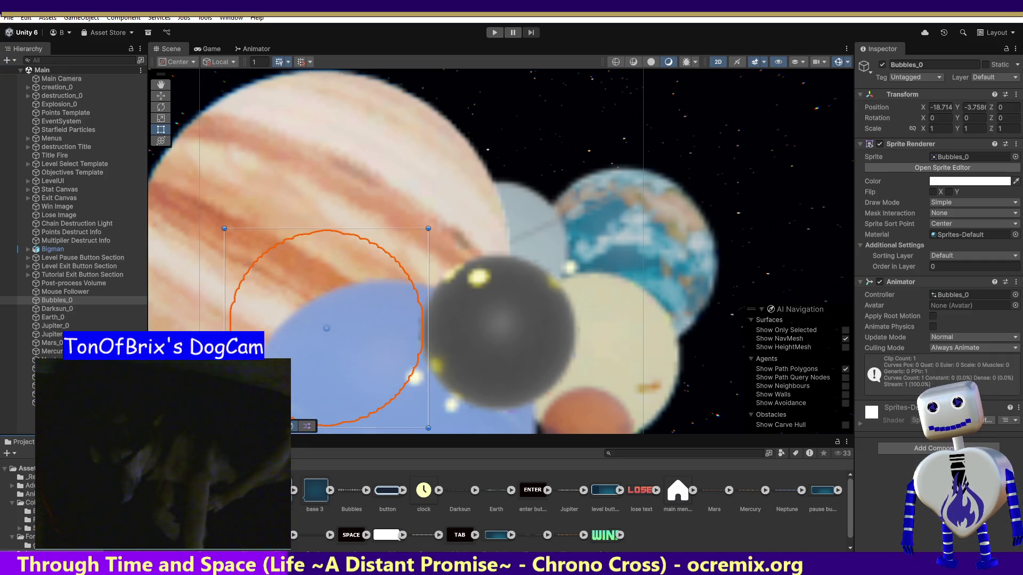
scroll(566, 536, "down", 1)
left_click(569, 535)
Check the Venus texture's properties, then expand it to reveal sprites Venus_0 to Venus_6.
right_click(570, 530)
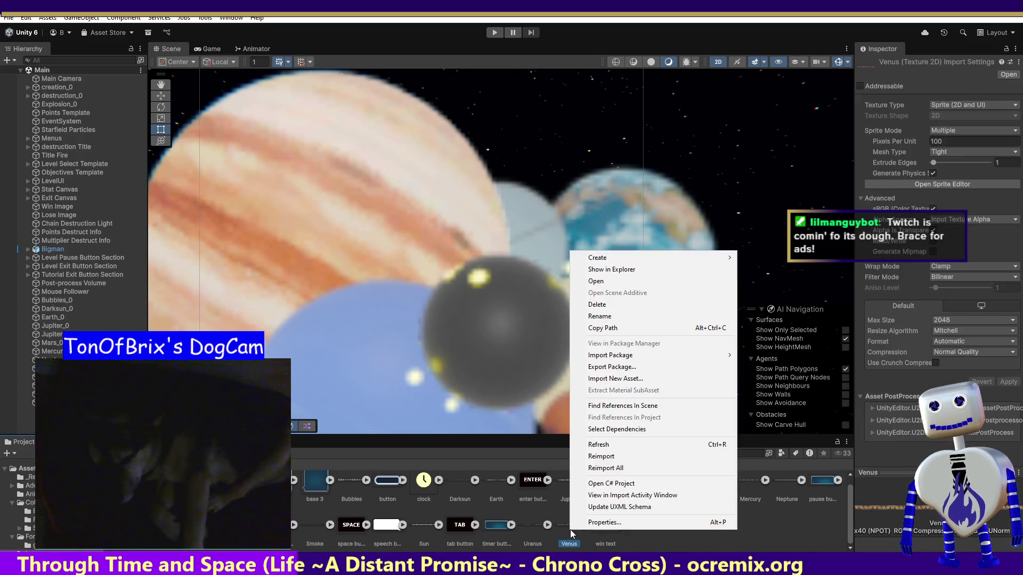
left_click(590, 523)
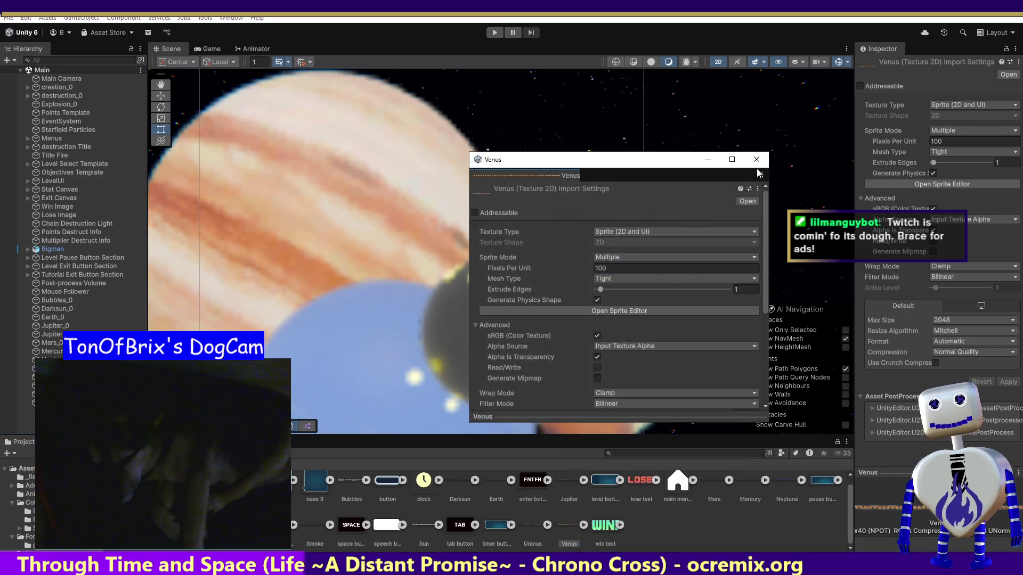
left_click(756, 159)
left_click(584, 525)
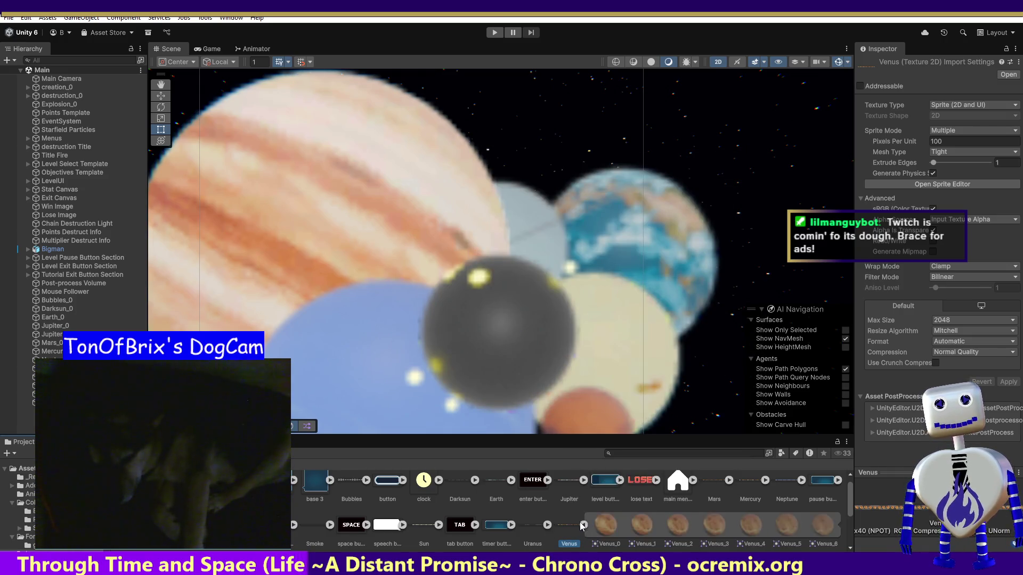
right_click(578, 522)
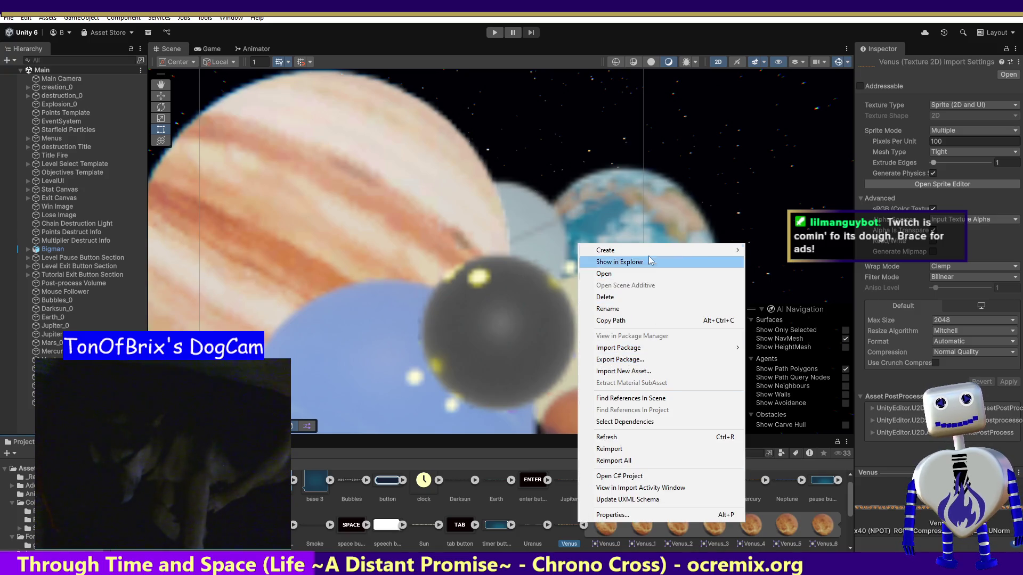
left_click(619, 261)
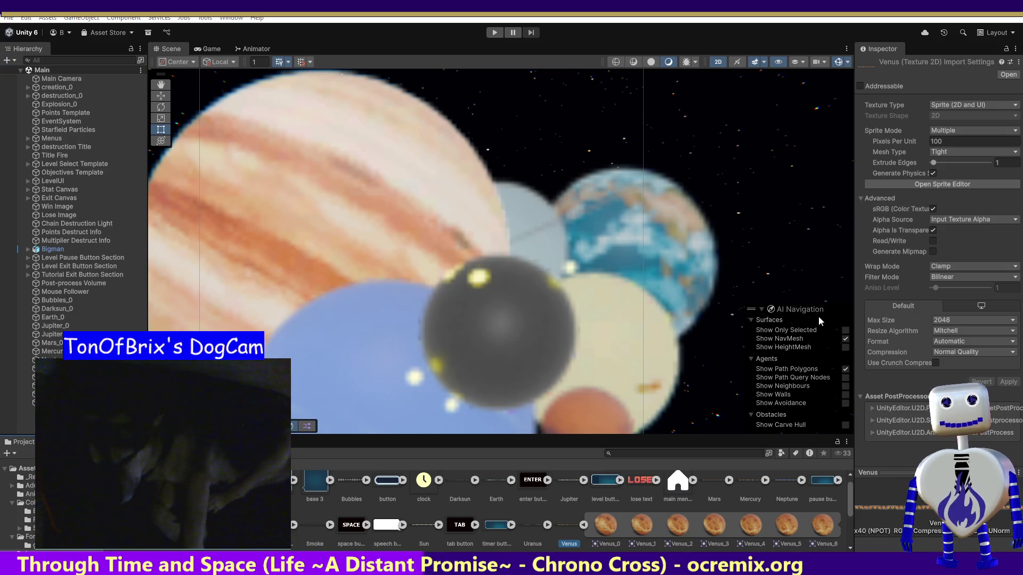
Set Neptune_0's Rigidbody 2D Gravity Scale to 0, then select Darksun_0.
left_click(53, 359)
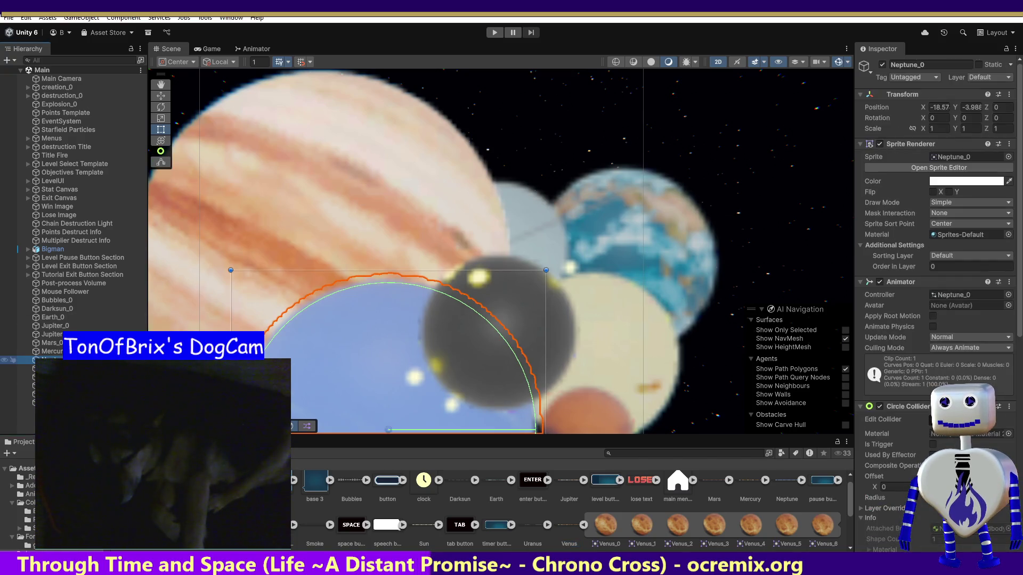
scroll(970, 305, "down", 8)
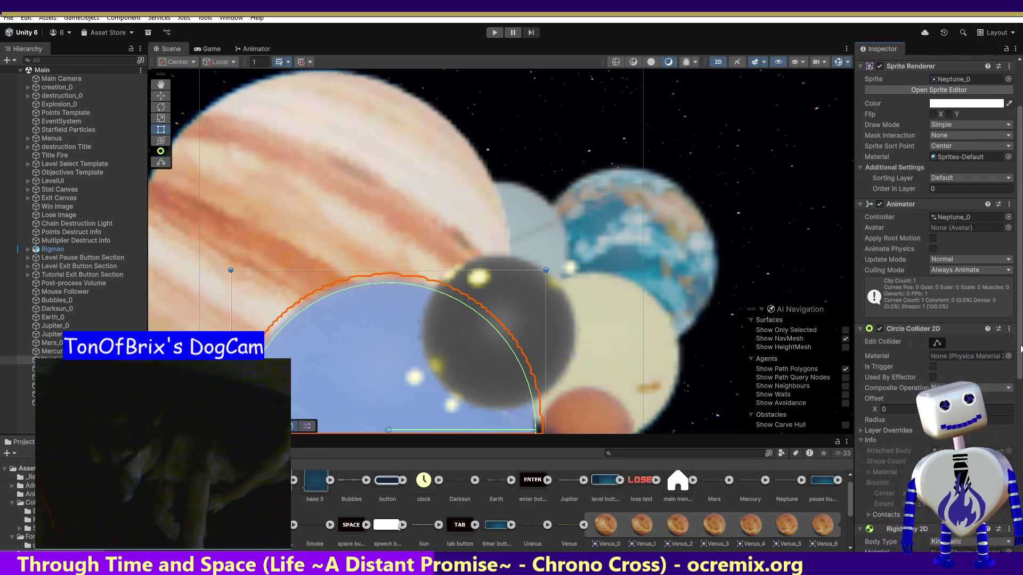
scroll(969, 306, "down", 7)
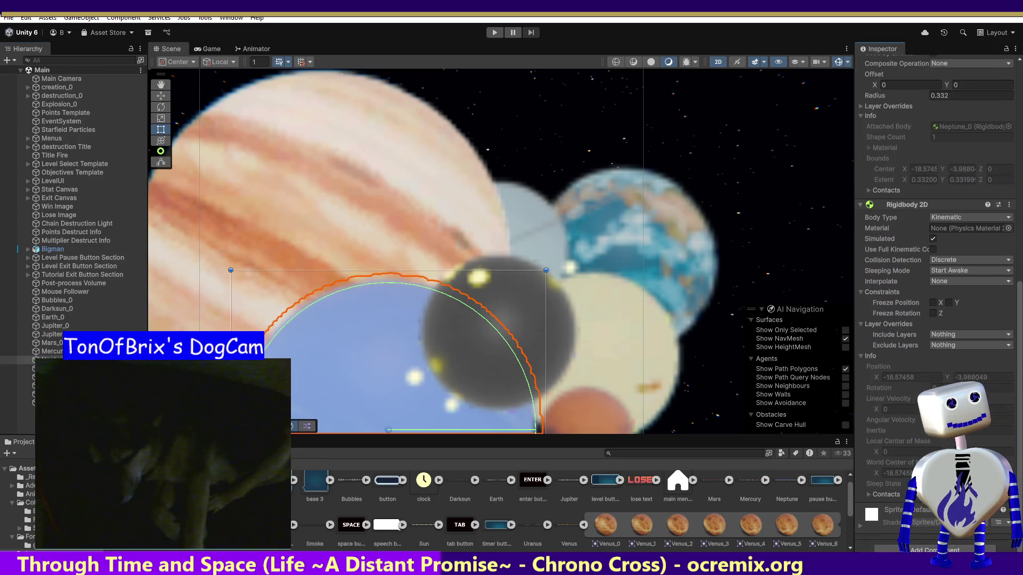
scroll(937, 298, "up", 8)
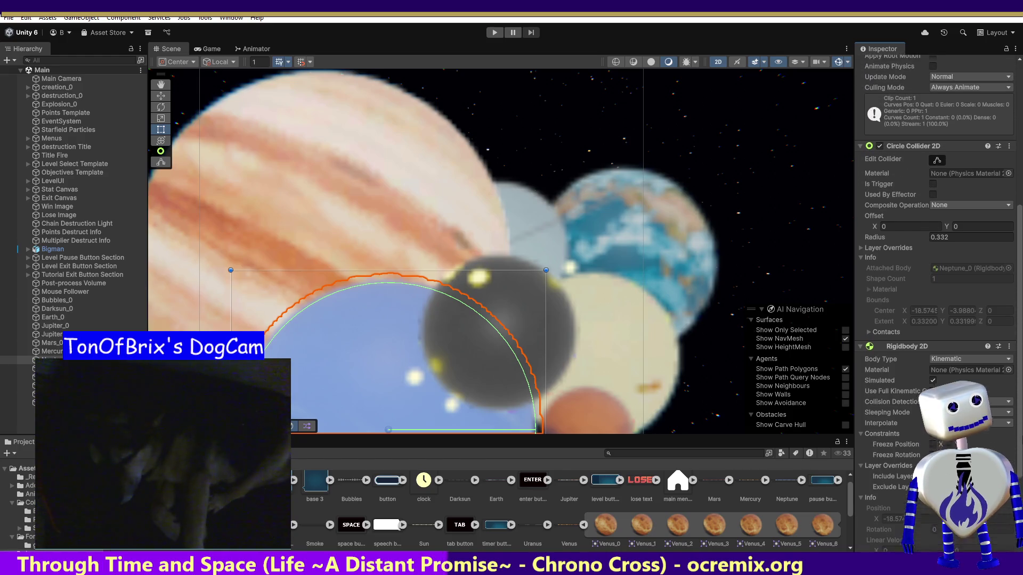
scroll(938, 448, "up", 1)
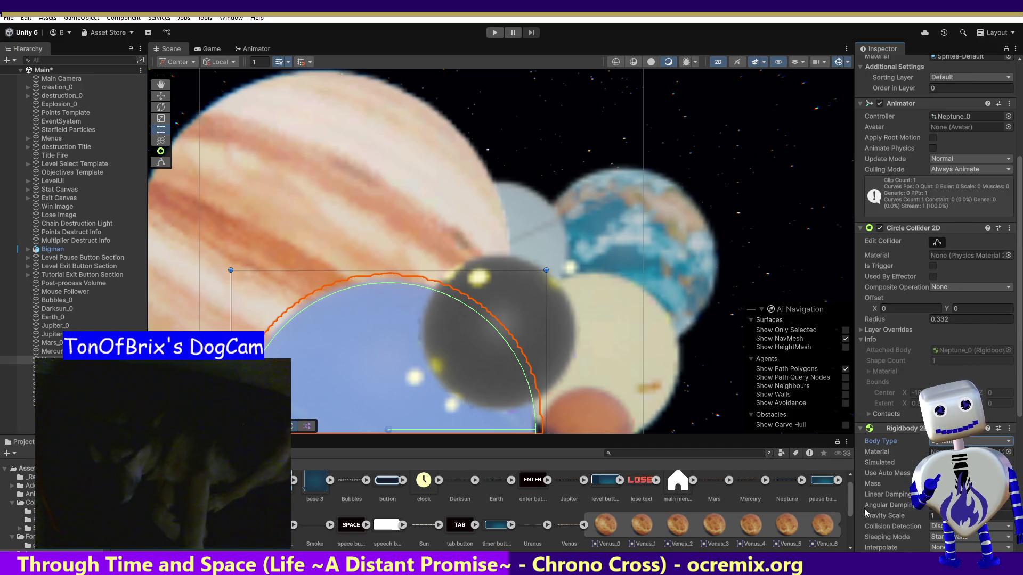
left_click(889, 516)
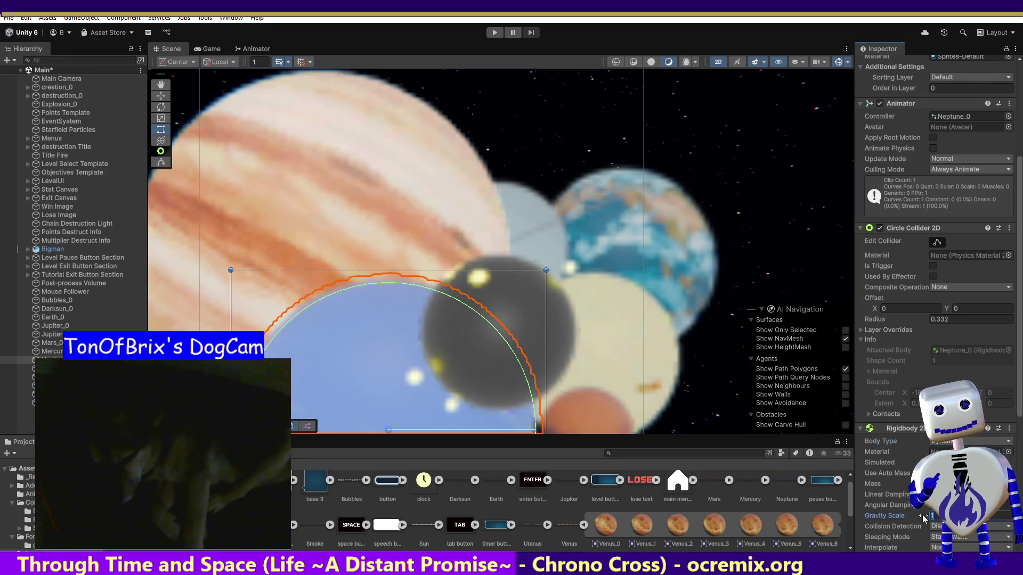
type("0")
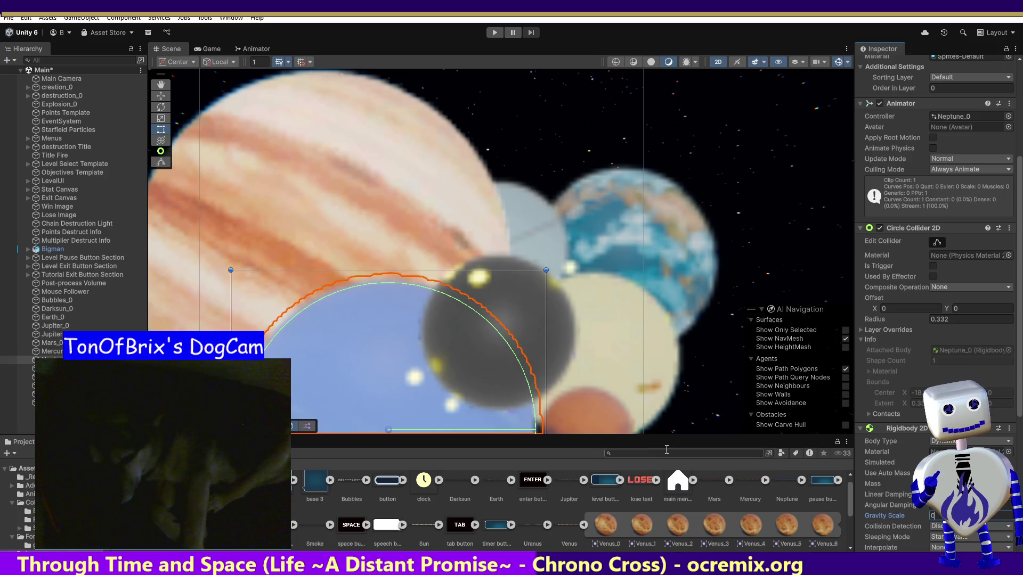
left_click(54, 302)
left_click(53, 309)
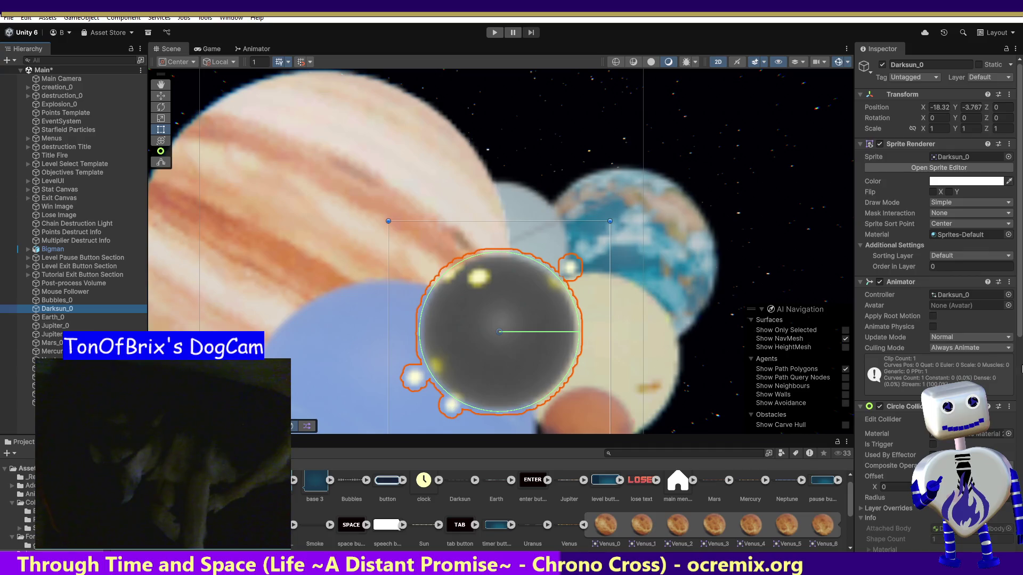
left_click_drag(1018, 329, 1020, 338)
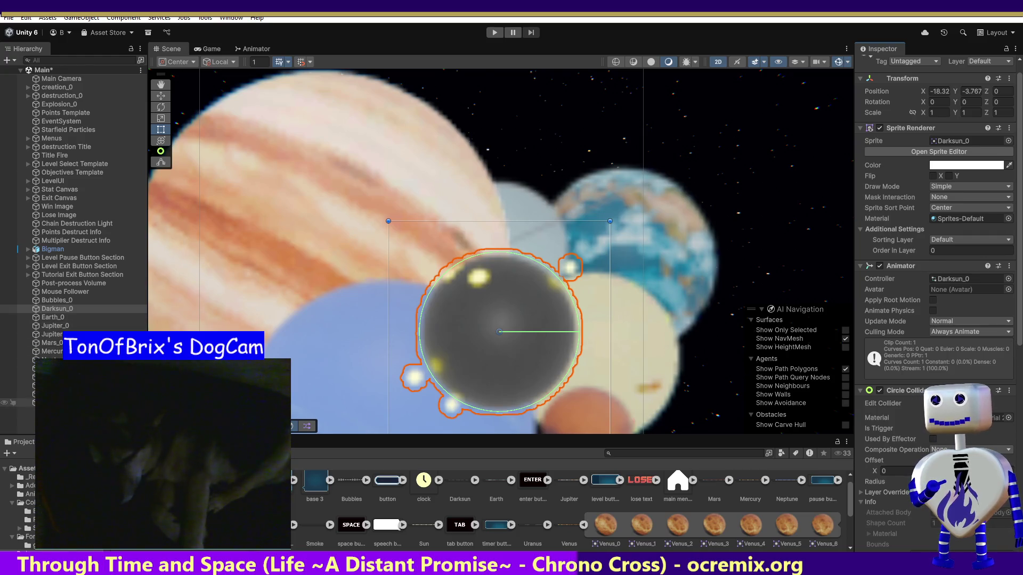
left_click(48, 403)
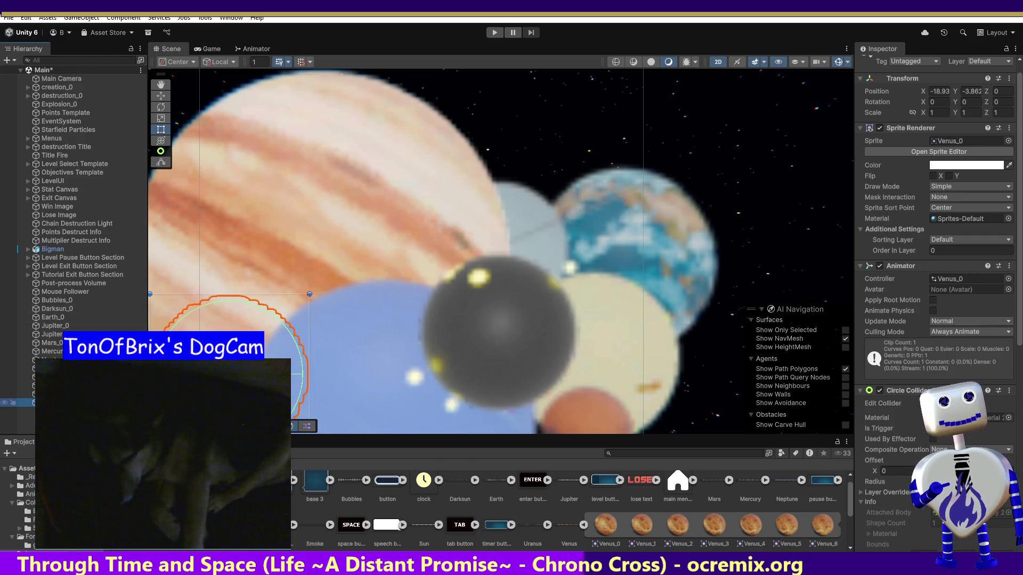
left_click(48, 394)
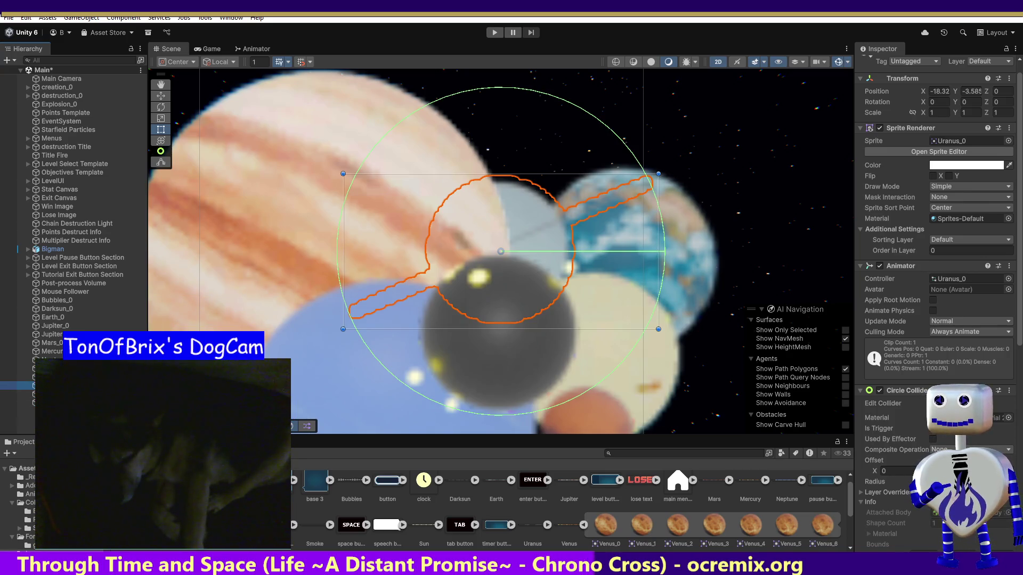
left_click(48, 385)
left_click(48, 377)
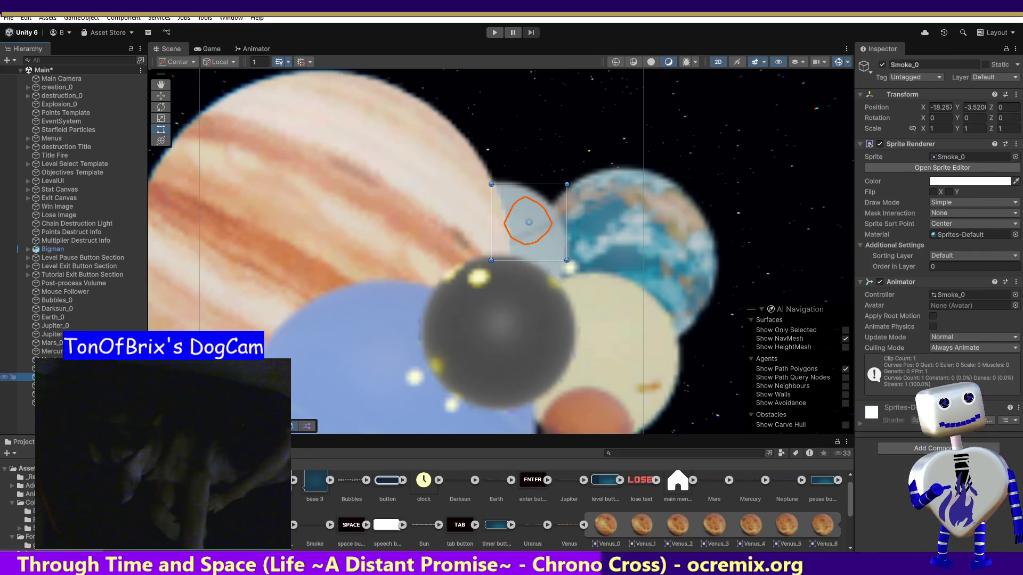
left_click(48, 368)
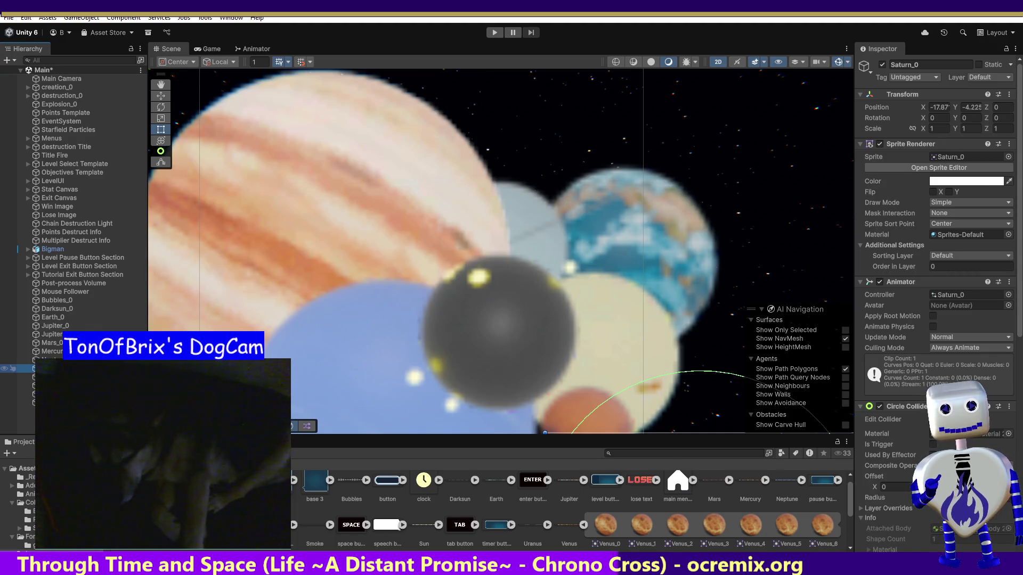
Compare the Rigidbody 2D body types on Mars_0, Mercury_0, Earth_0, Darksun_0, Jupiter_0 and Jupiter Title.
left_click_drag(1019, 274, 1020, 501)
left_click(48, 343)
left_click(970, 221)
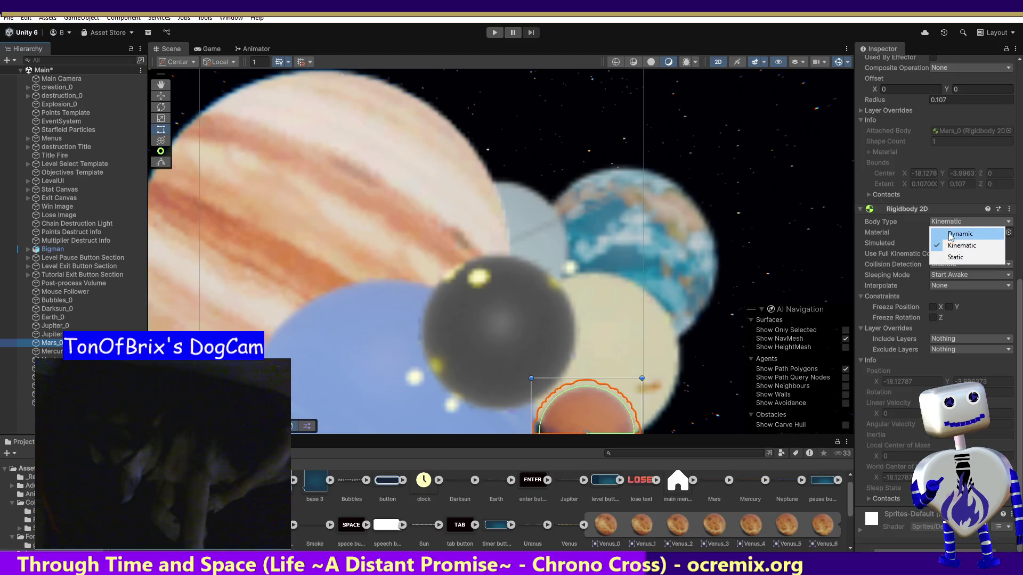
left_click(56, 351)
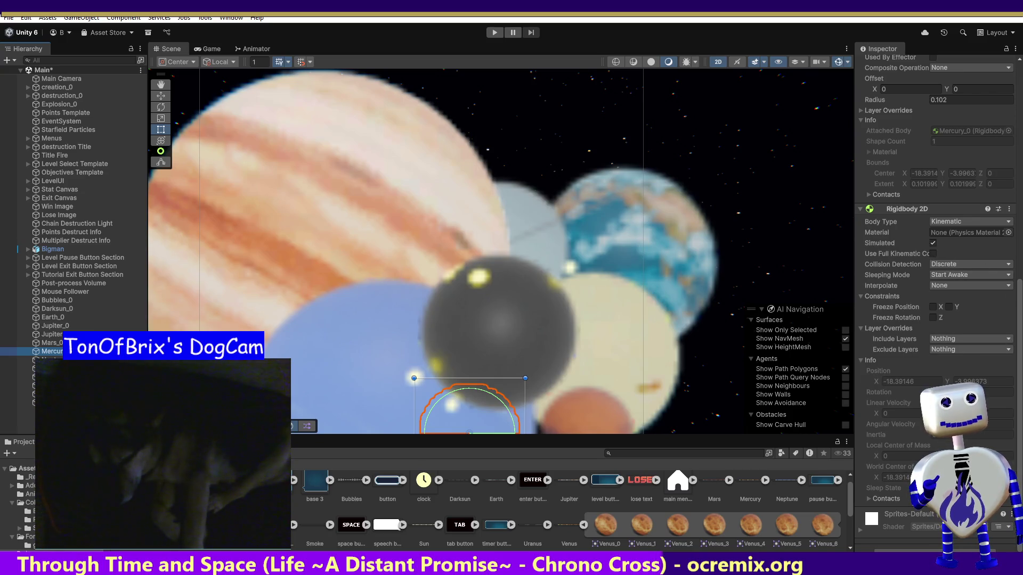
left_click(52, 318)
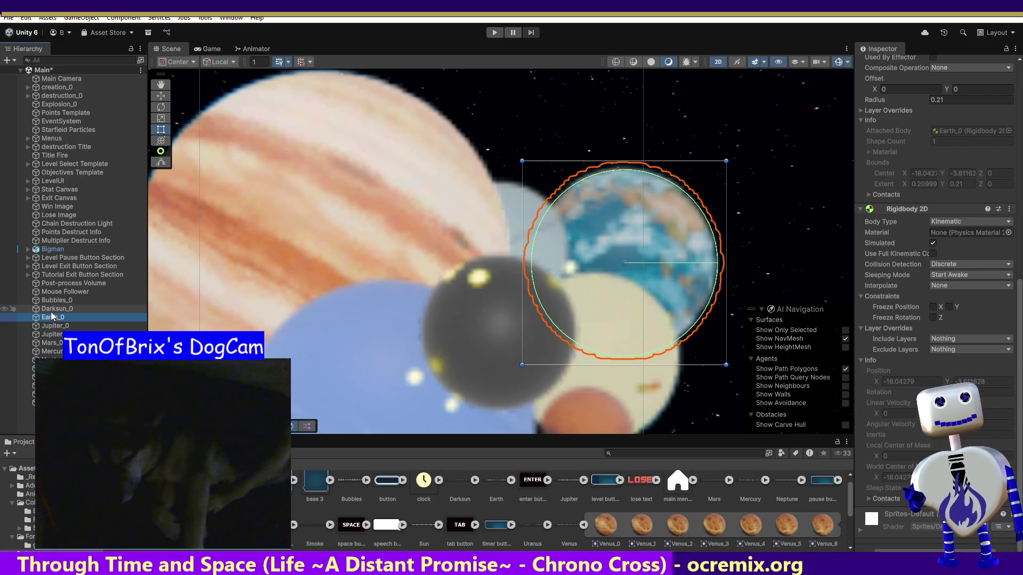
left_click(54, 310)
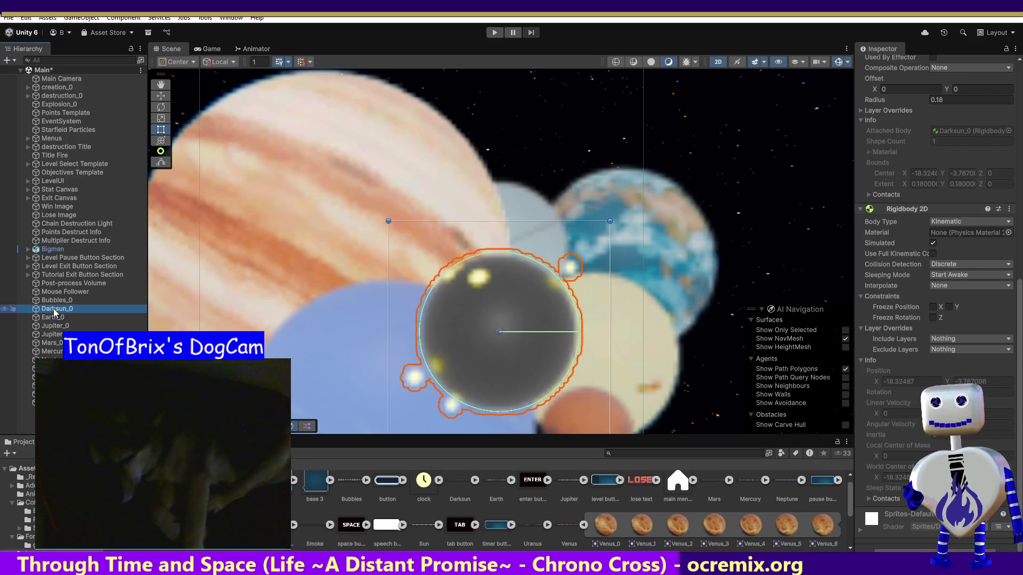
left_click(54, 318)
left_click(54, 326)
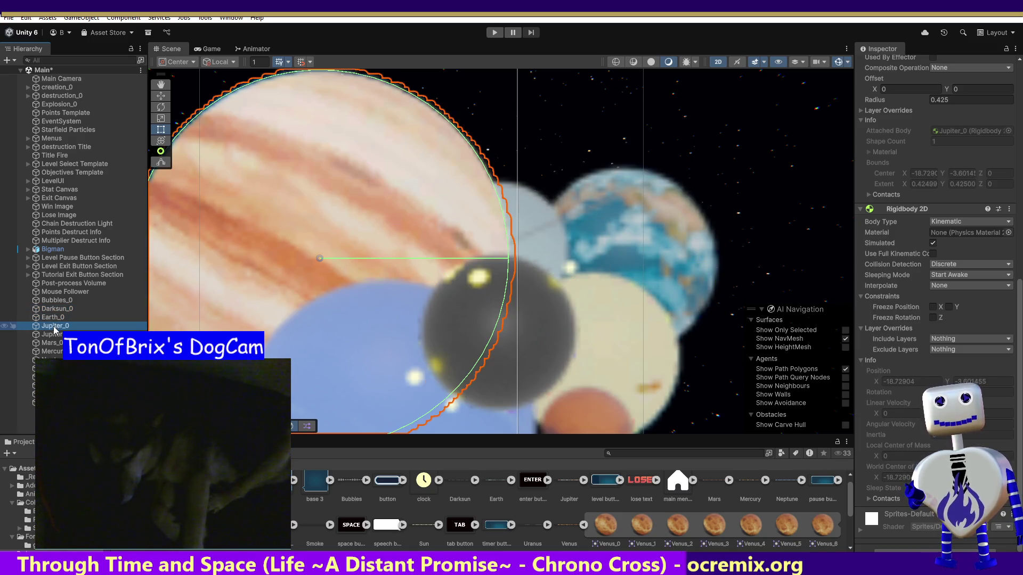
left_click(55, 334)
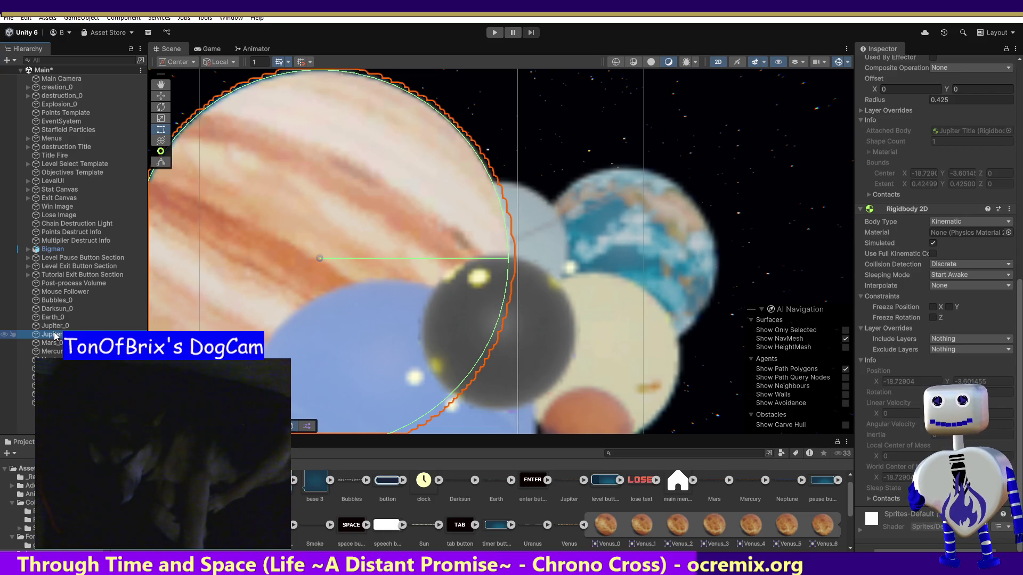
left_click(53, 344)
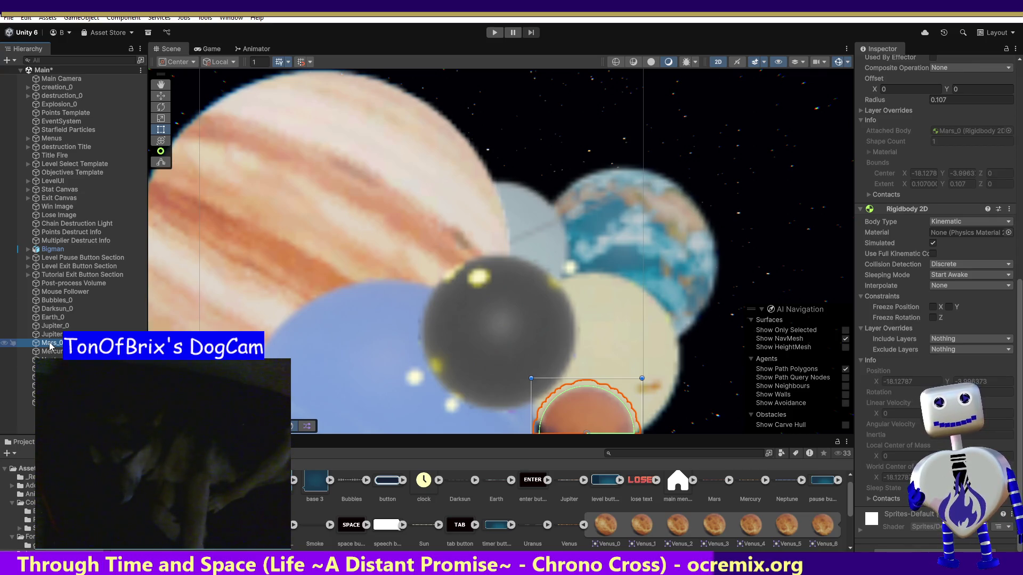
left_click(51, 353)
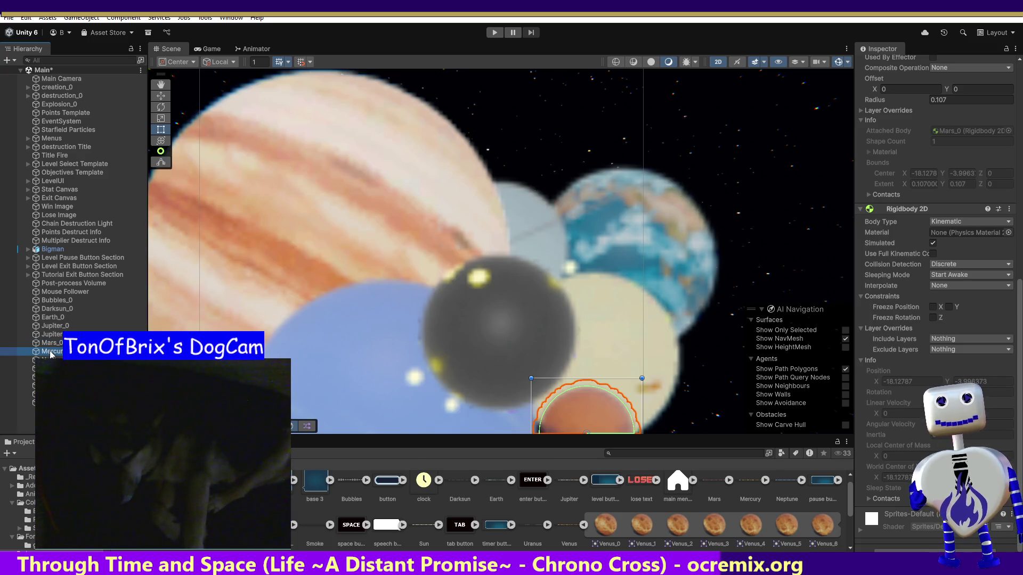
Change Neptune_0's Rigidbody 2D Body Type from Dynamic to Kinematic.
left_click(51, 360)
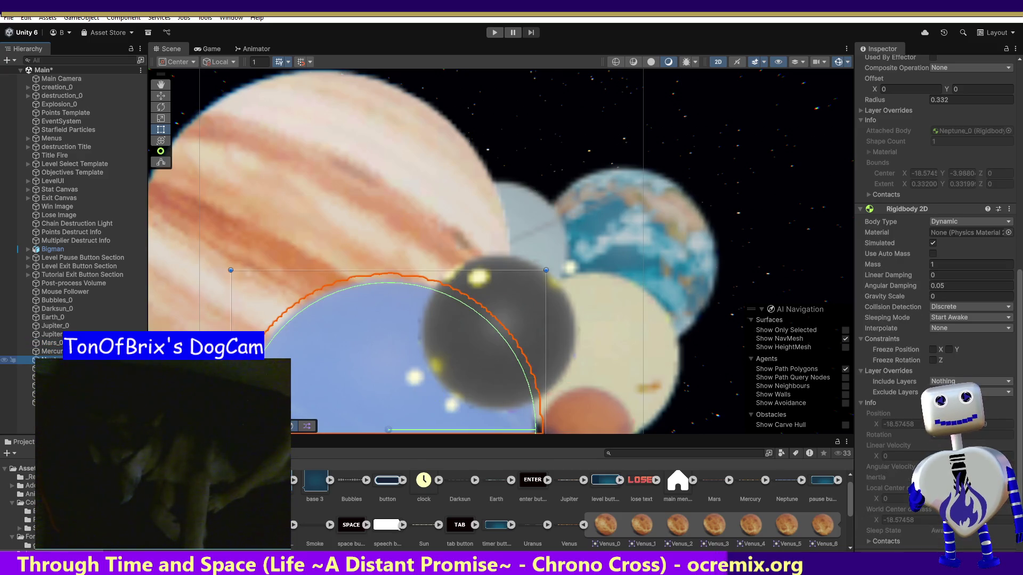
left_click(957, 227)
left_click(951, 244)
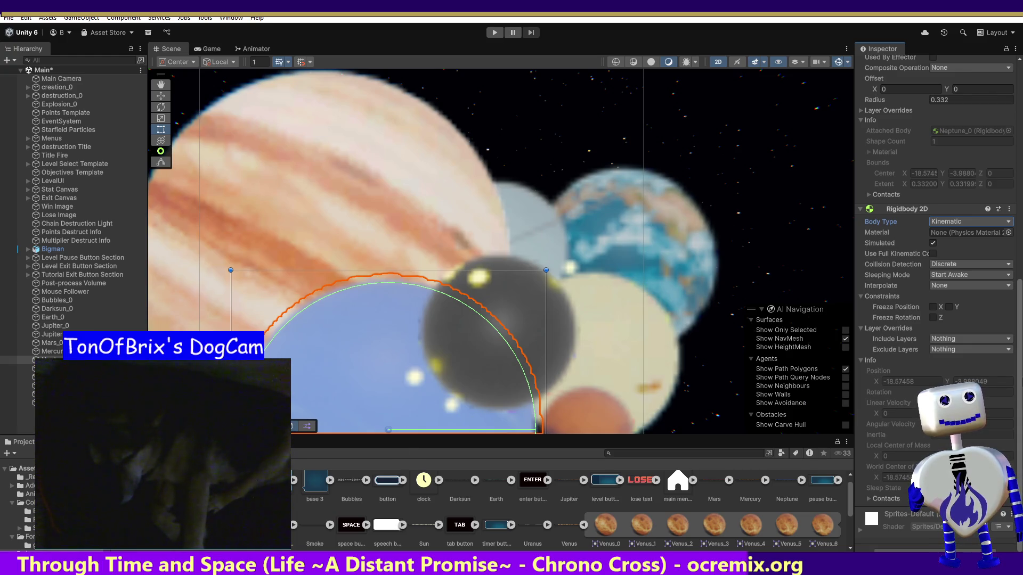
scroll(1015, 354, "up", 10)
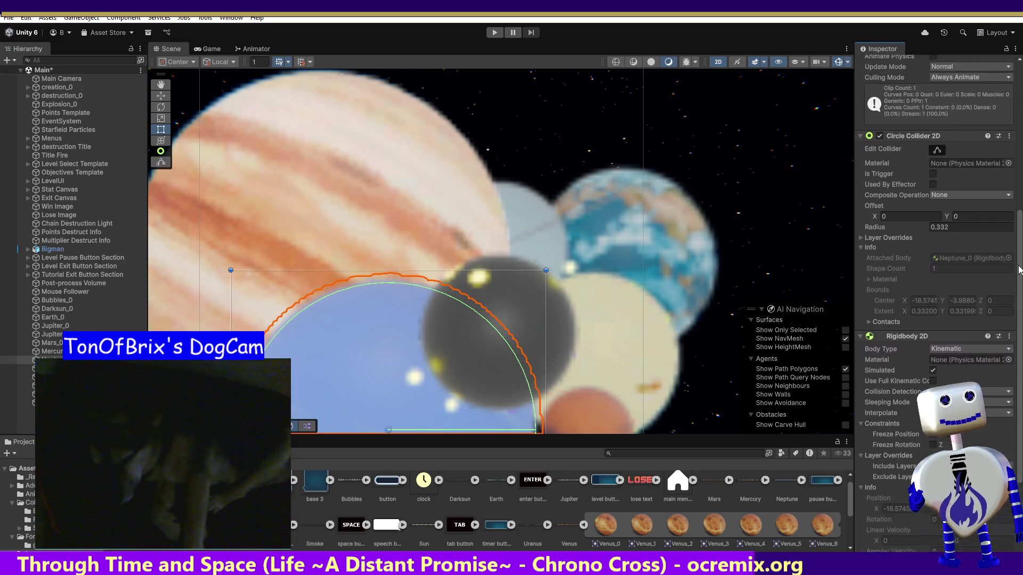
Make the Circle Collider 2D on Uranus_0 and Sun_0 a trigger.
left_click(15, 402)
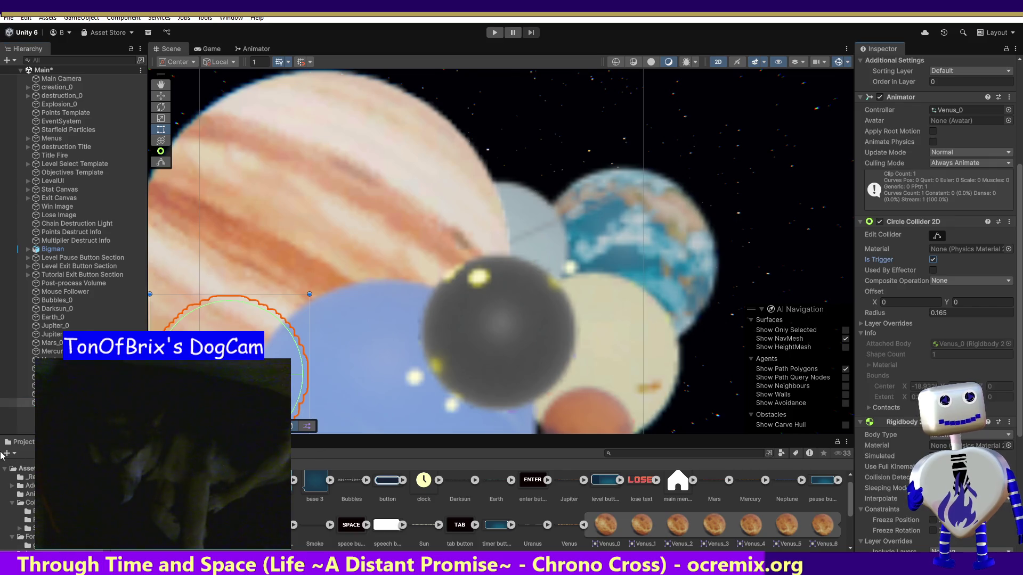
left_click(21, 394)
left_click(933, 259)
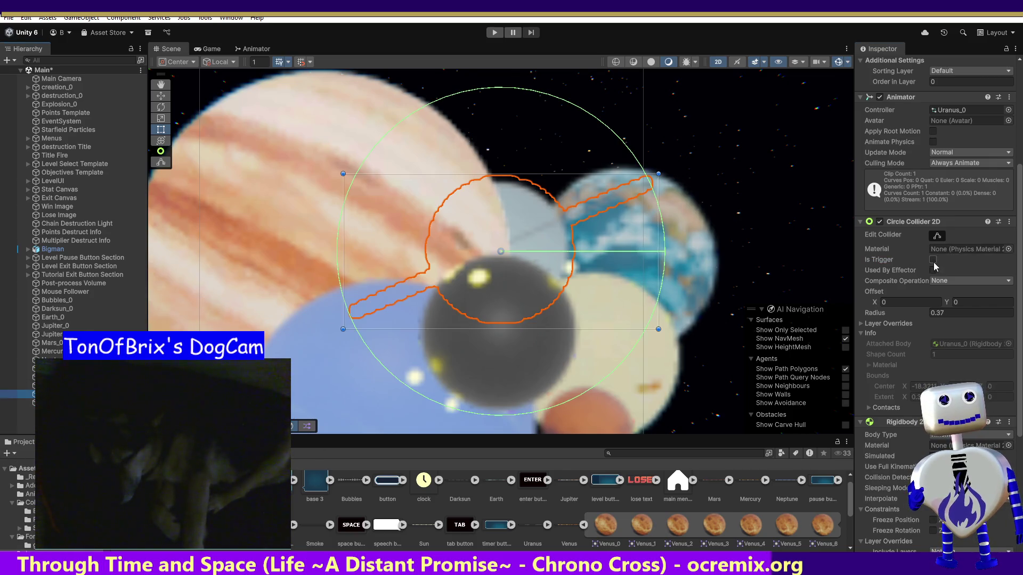
left_click(14, 385)
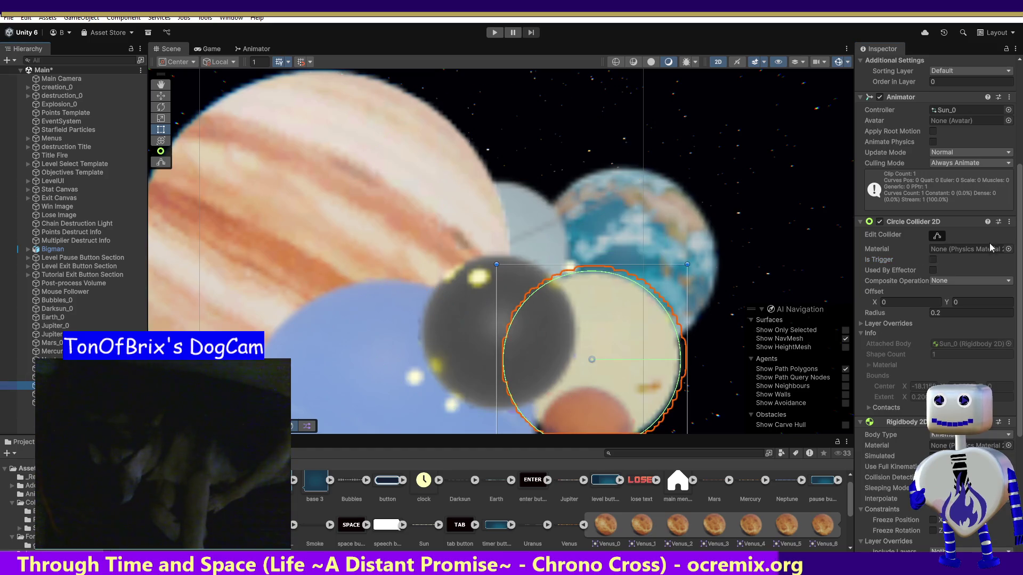
left_click(933, 259)
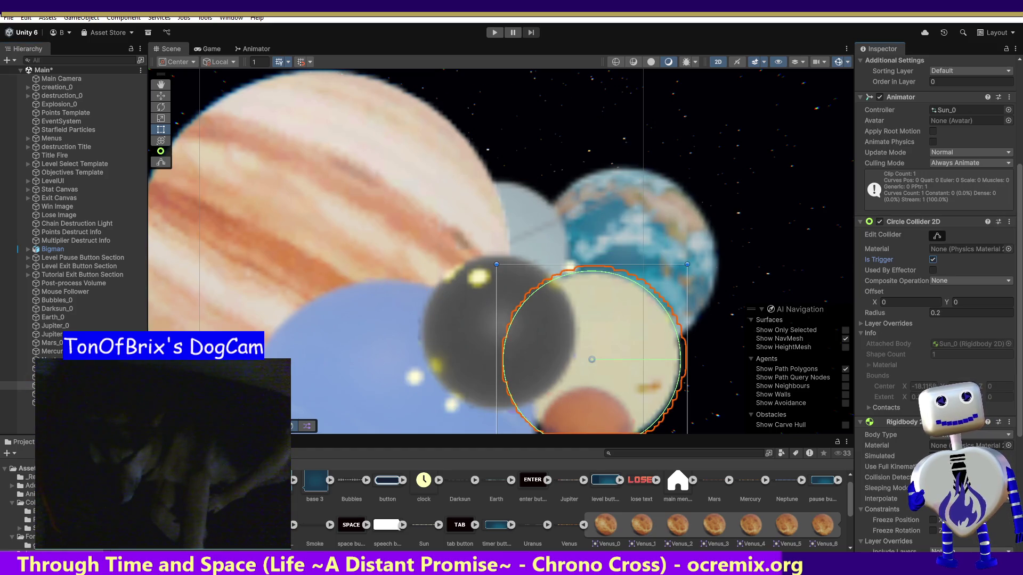
left_click(16, 377)
left_click(16, 368)
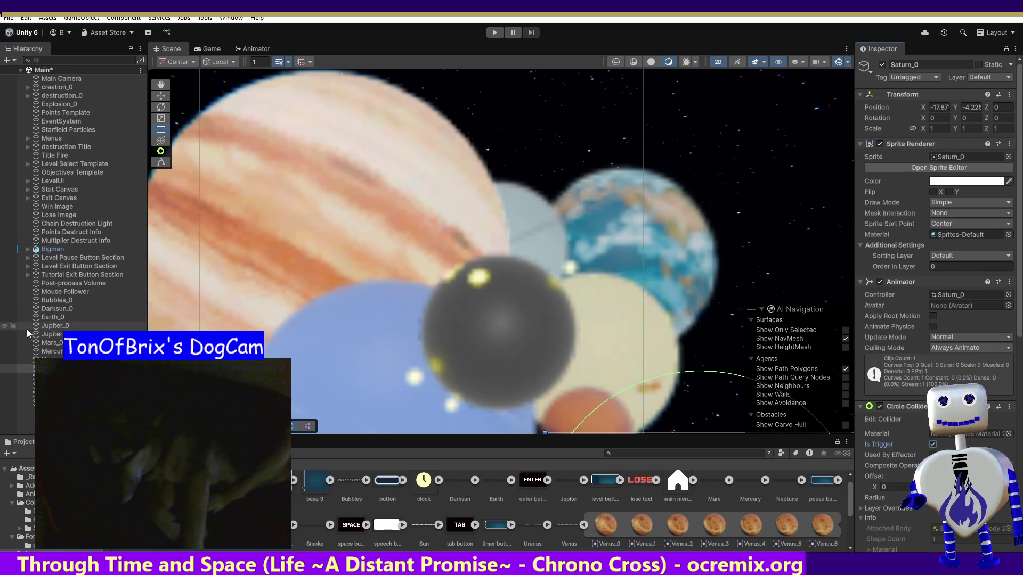
Tick Is Trigger on the colliders of Neptune_0, Mercury_0 and Jupiter Title.
key("Up")
left_click(933, 444)
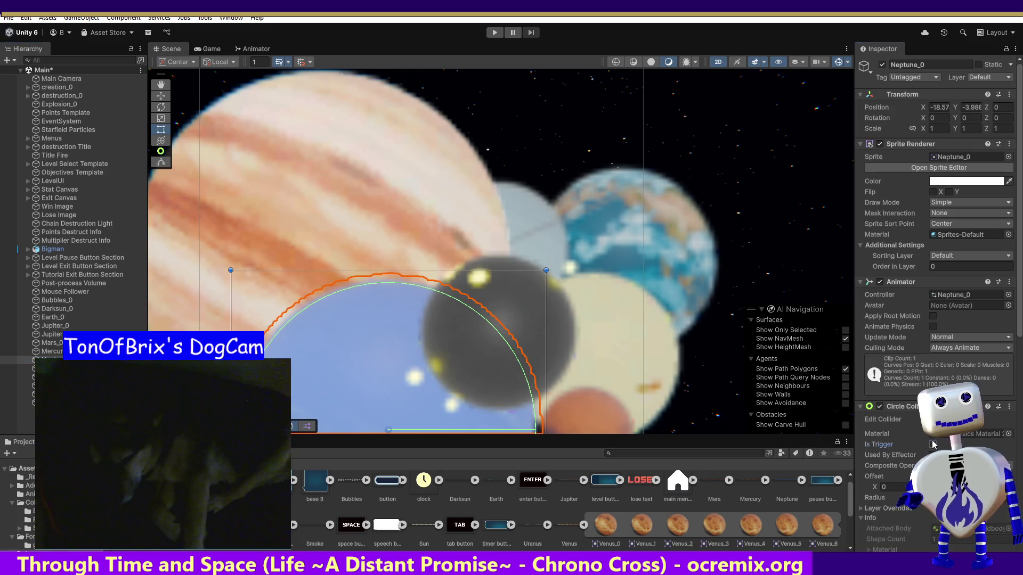
key("Up")
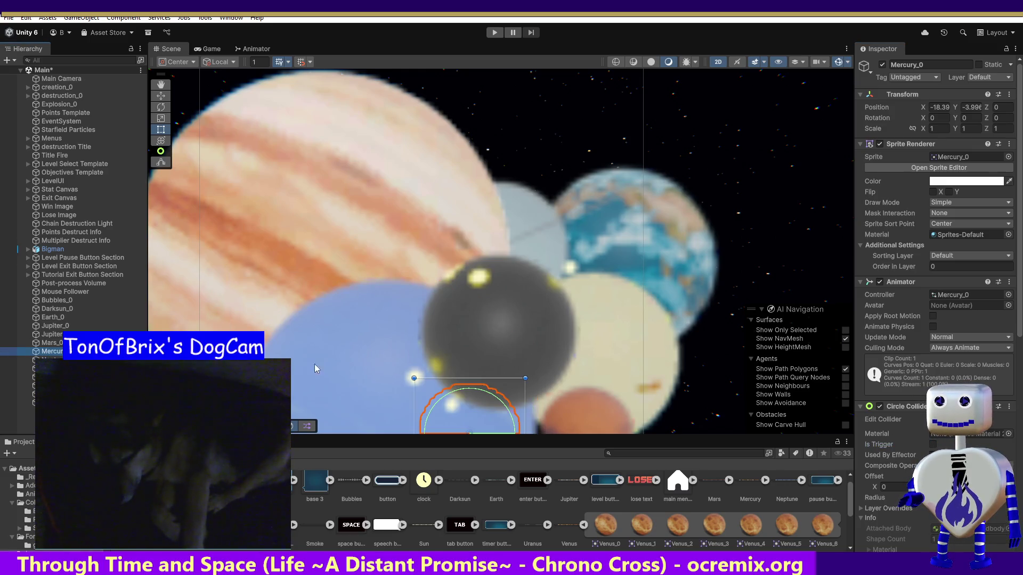
left_click(933, 444)
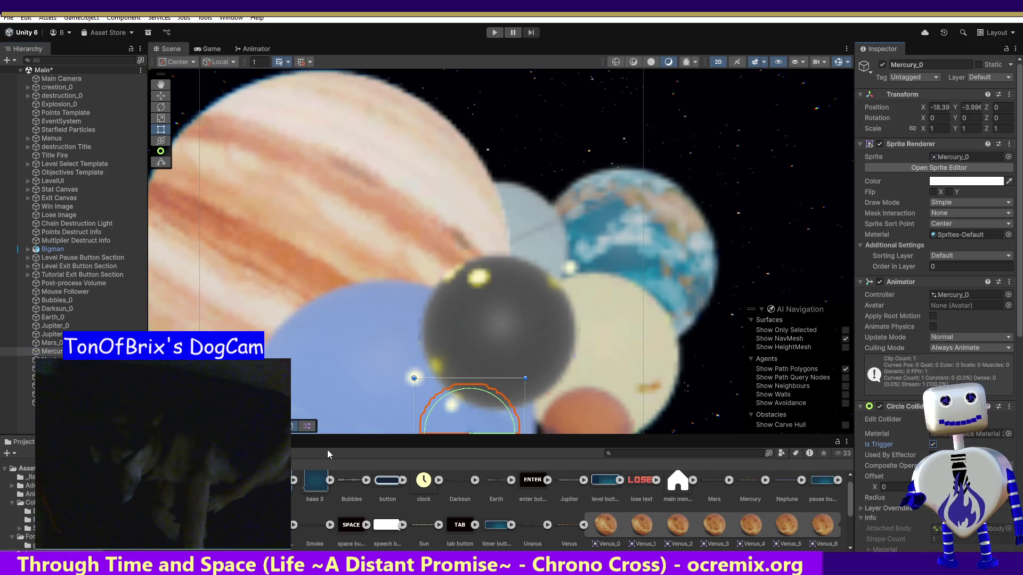
key("Up")
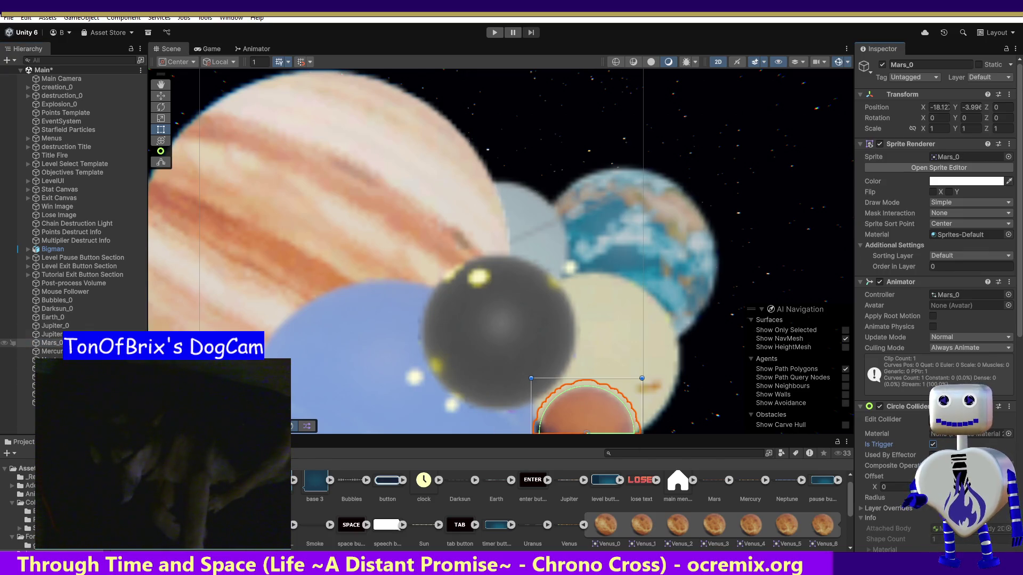
key("Up")
left_click(933, 445)
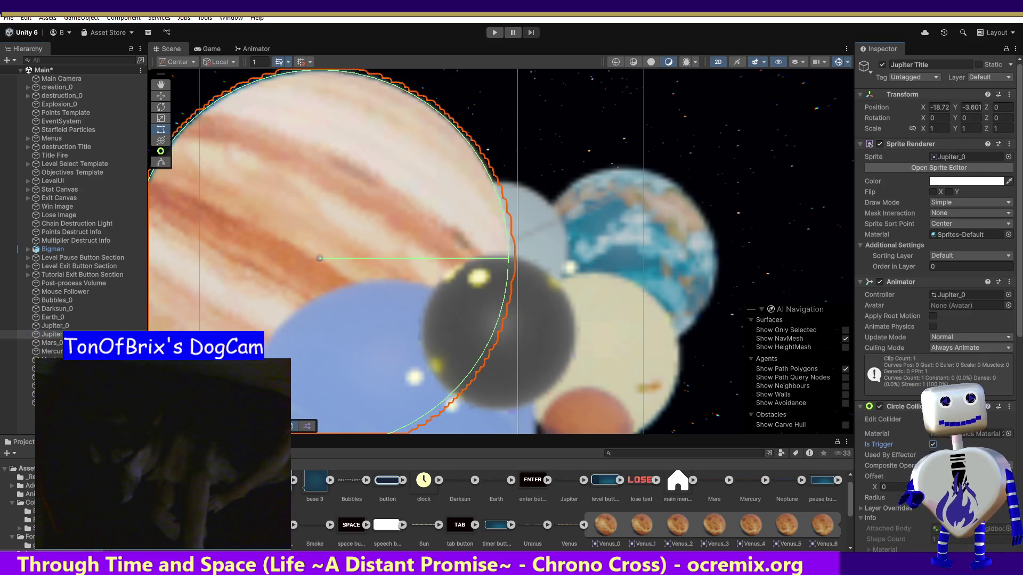
Tick Is Trigger on the colliders of Jupiter_0, Earth_0 and Darksun_0.
left_click(58, 325)
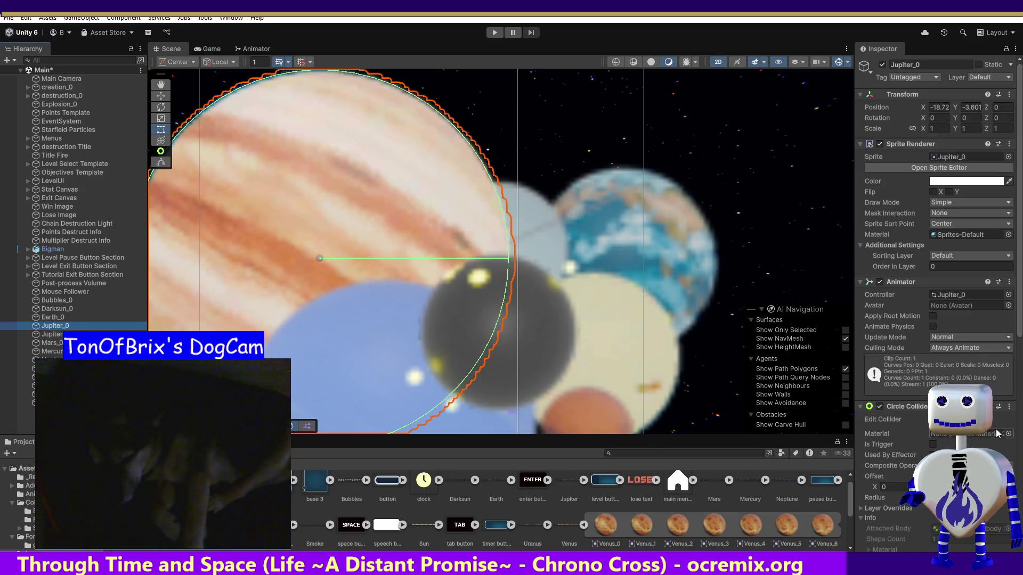
left_click(933, 445)
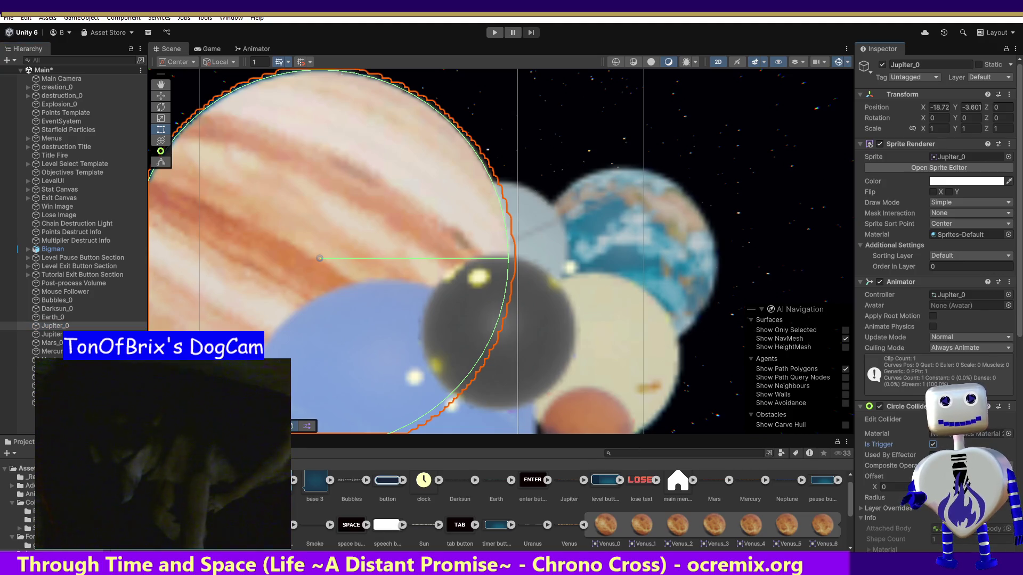
left_click(53, 317)
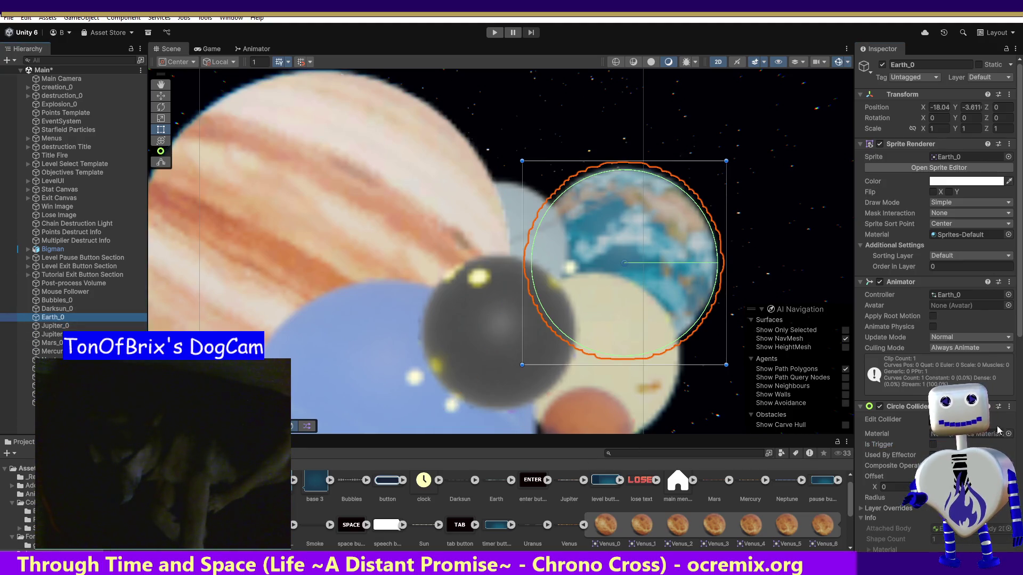
left_click(932, 444)
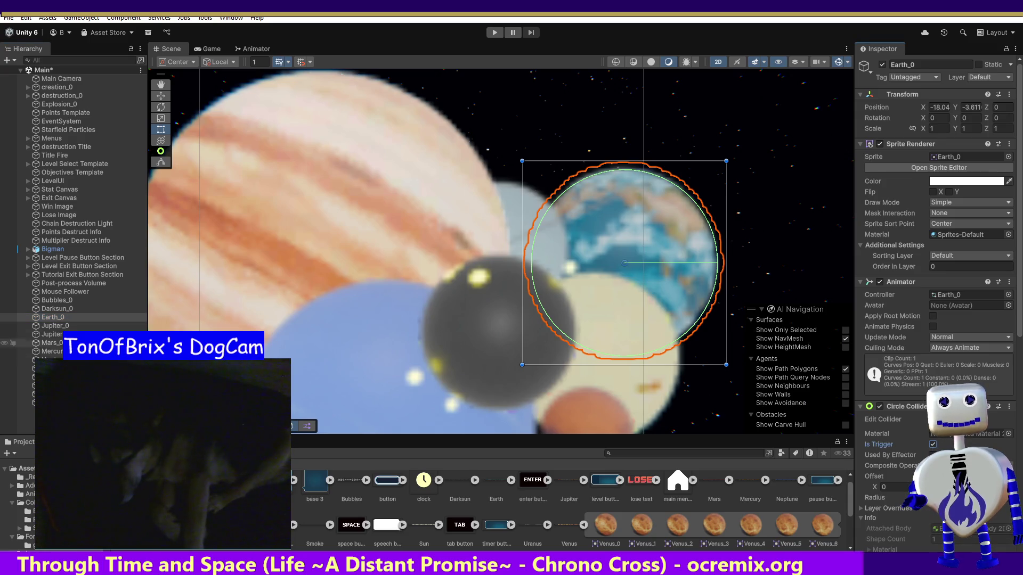
left_click(53, 309)
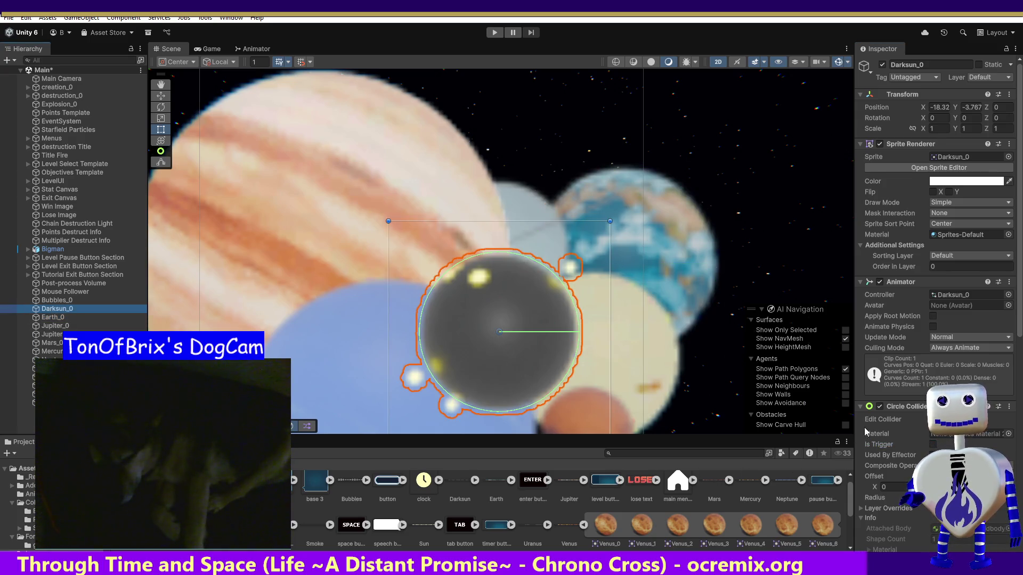
left_click(932, 445)
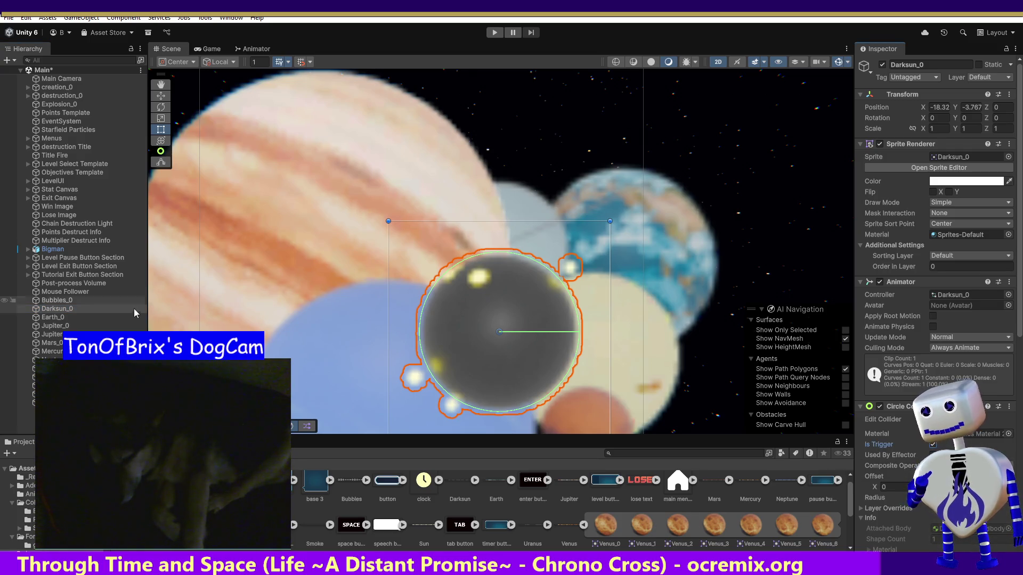
left_click(55, 335)
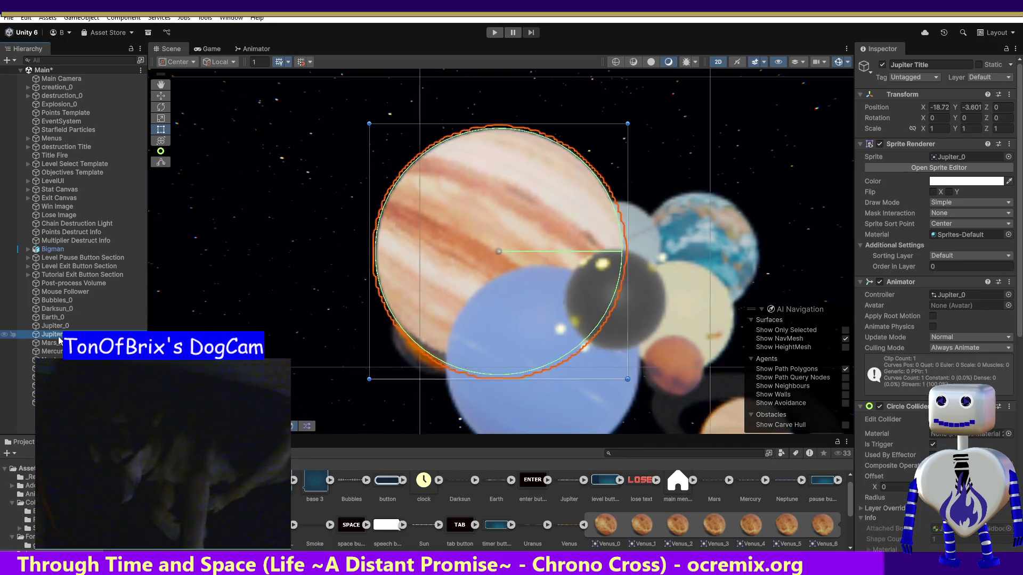
Drag Jupiter Title up and right to about X -17.76, Y -3.461, clear of the planets.
left_click(59, 326)
left_click(57, 334)
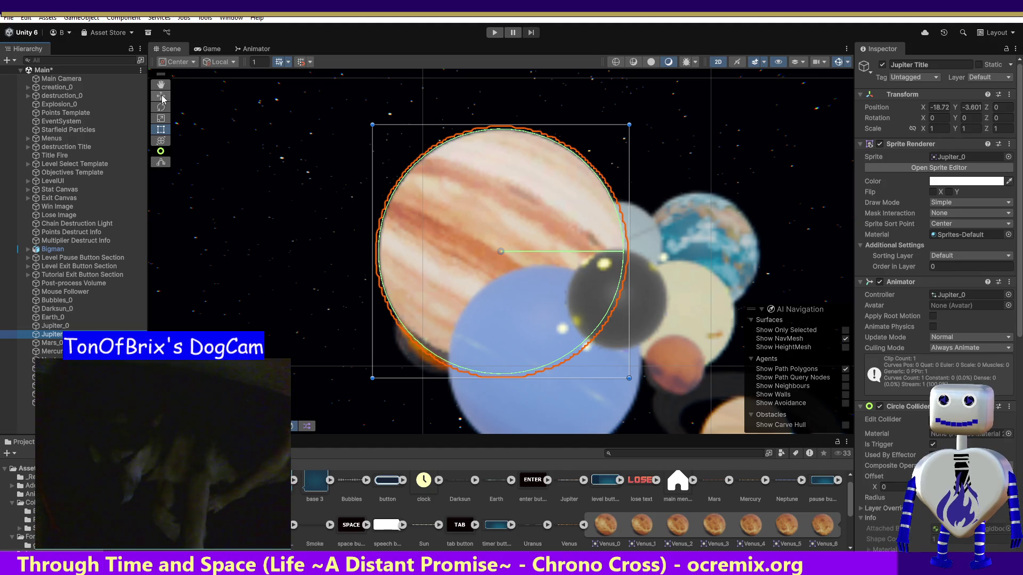
left_click_drag(498, 252, 783, 211)
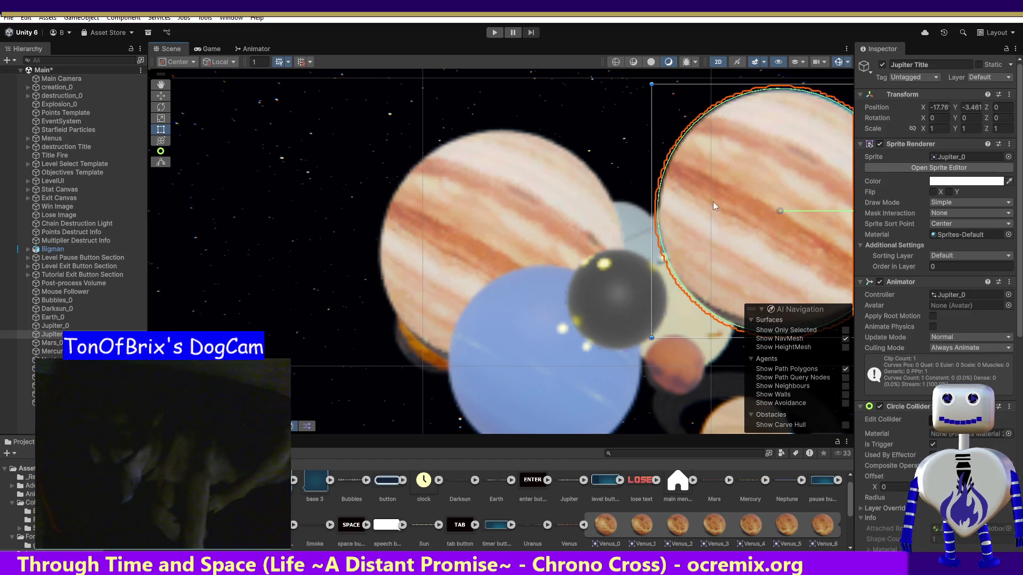
left_click(554, 189)
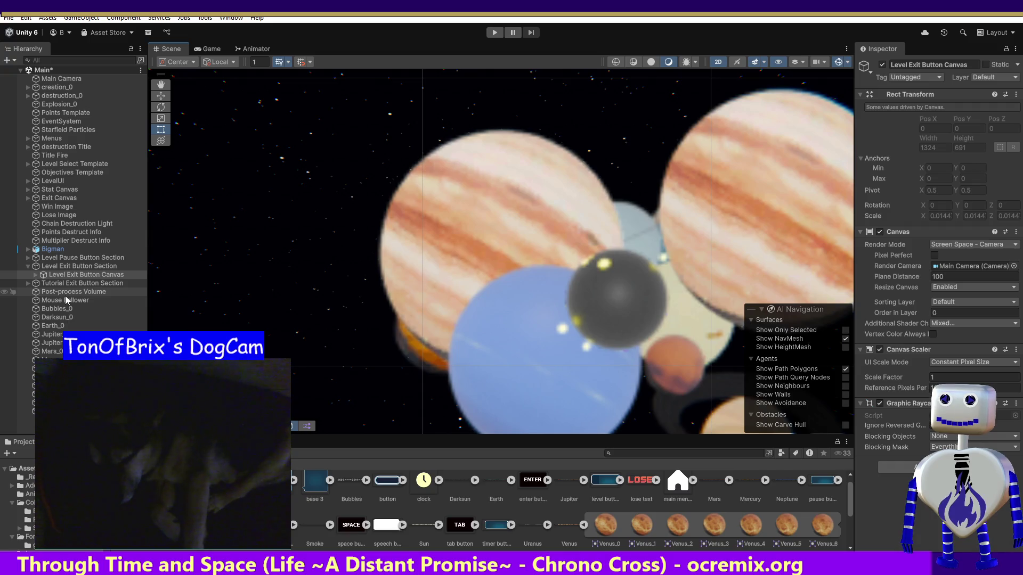
double_click(46, 81)
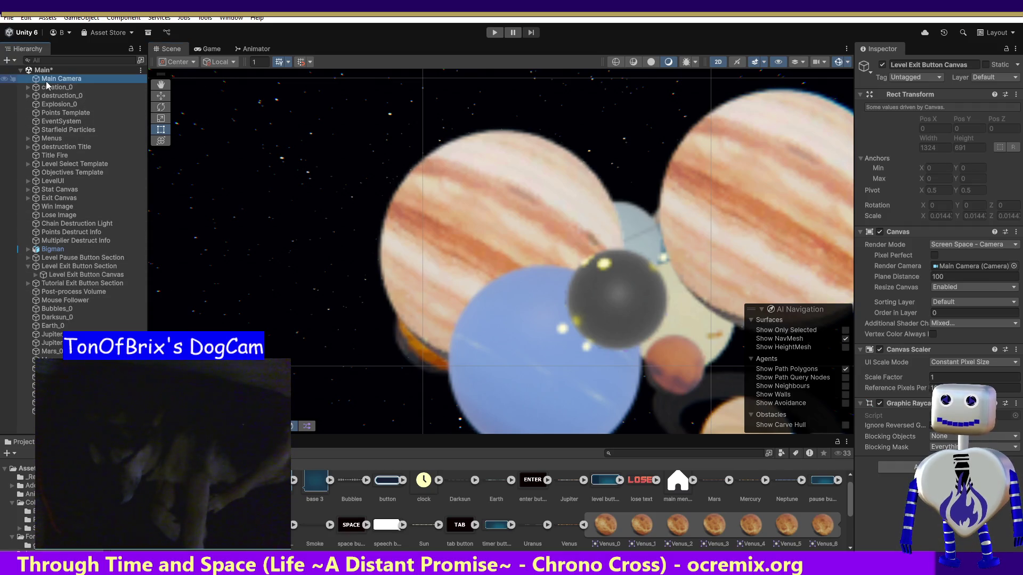
Select Jupiter Title and enter Play mode to show the Celestial Crash title menu.
left_click(235, 305)
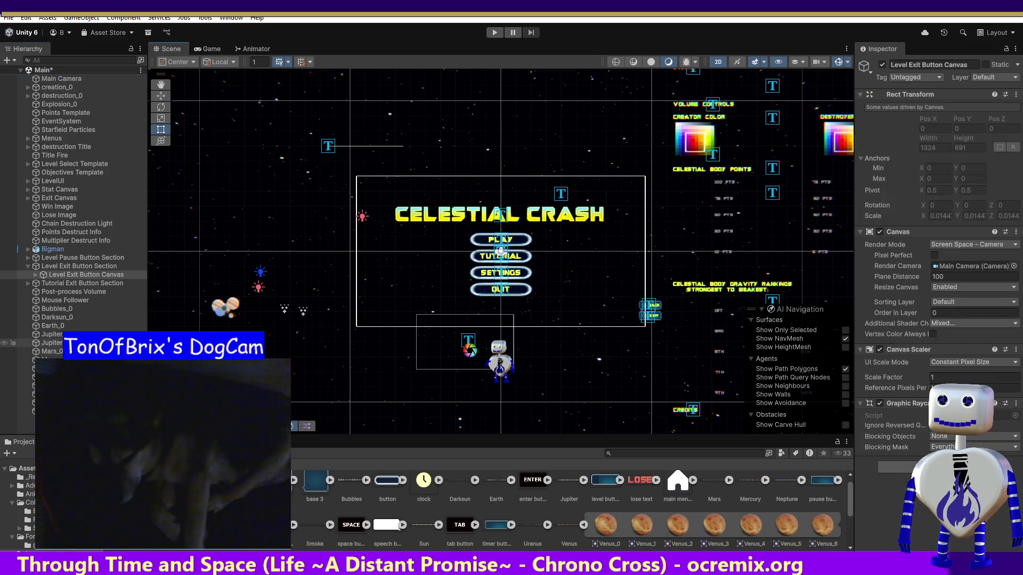
left_click(48, 342)
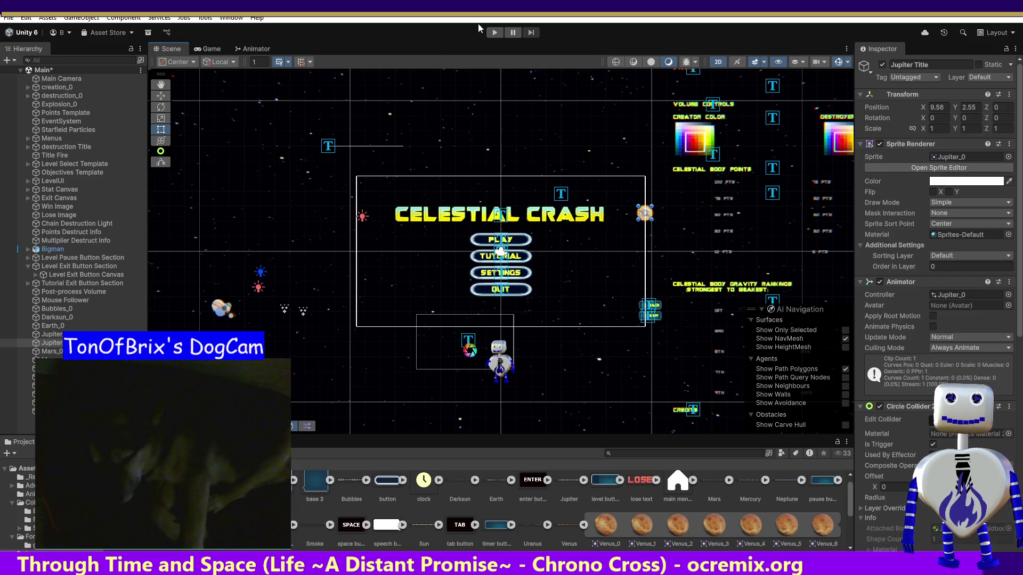
left_click(494, 34)
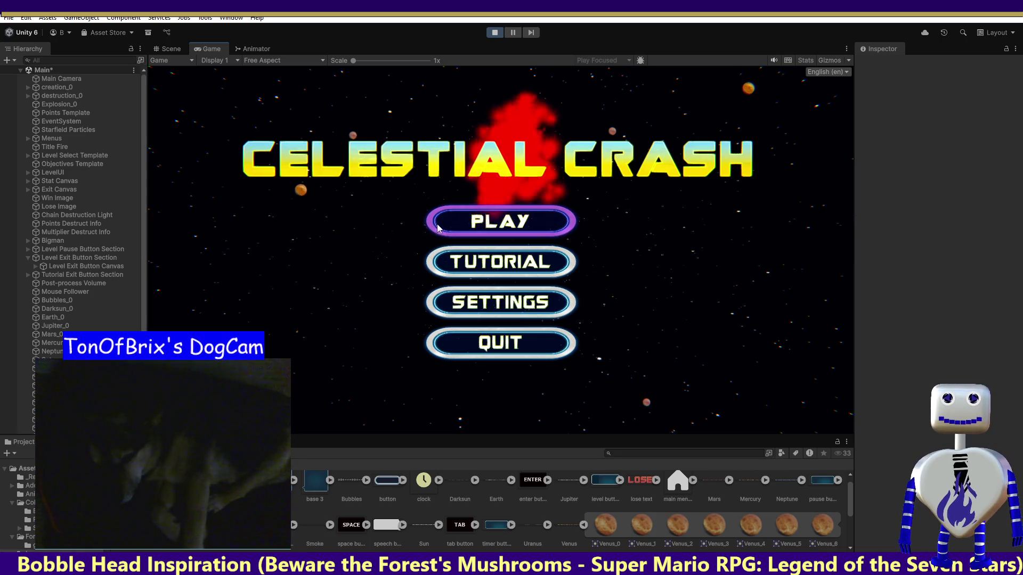
Play a Skill Challenge test run to 131 points, then stop Play mode.
left_click(477, 223)
left_click(505, 285)
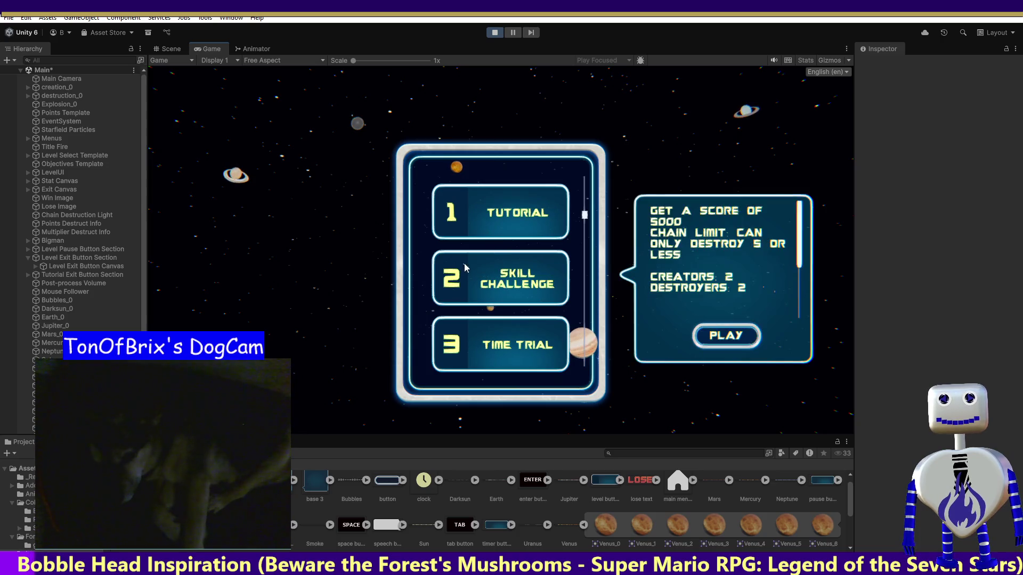
left_click(722, 334)
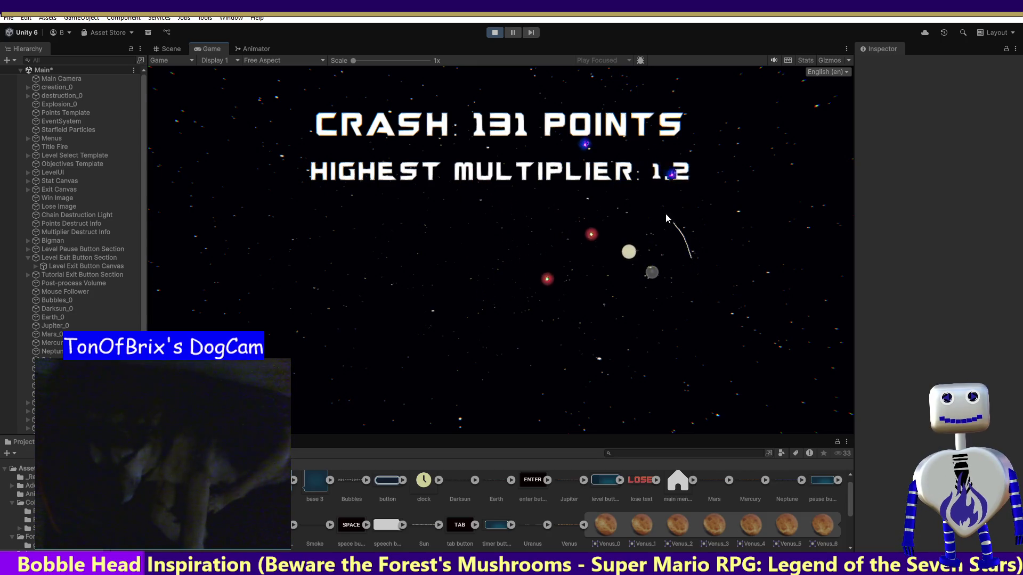
left_click(494, 33)
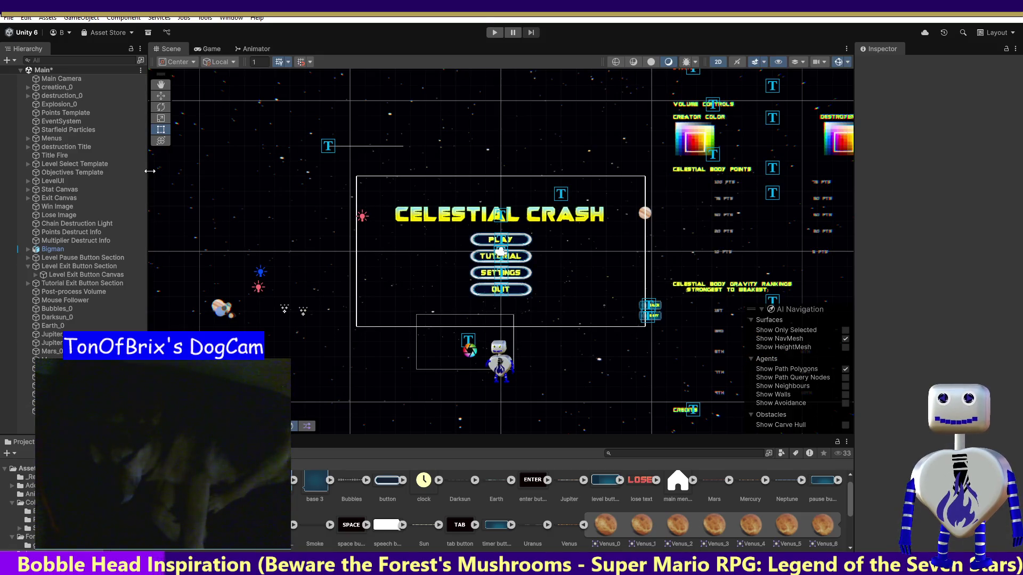
Select Darksun_0 in the Hierarchy and frame it in the Scene view.
left_click(52, 310)
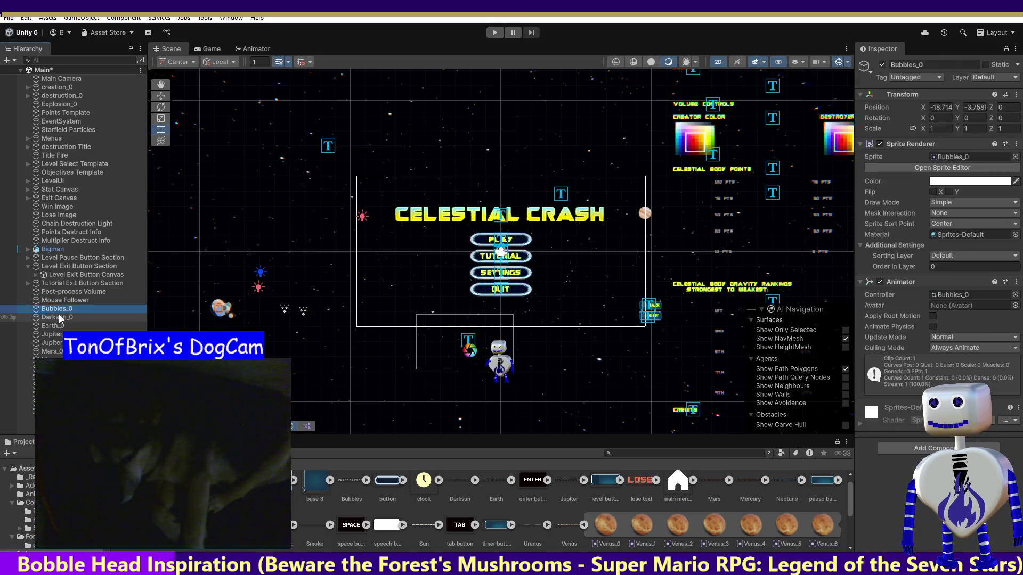
left_click(59, 318)
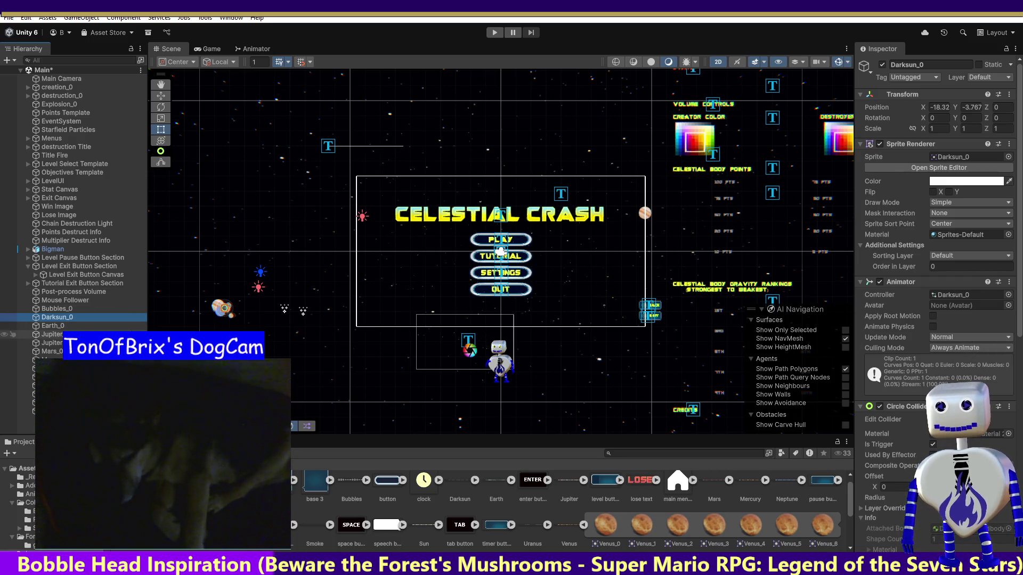
double_click(51, 318)
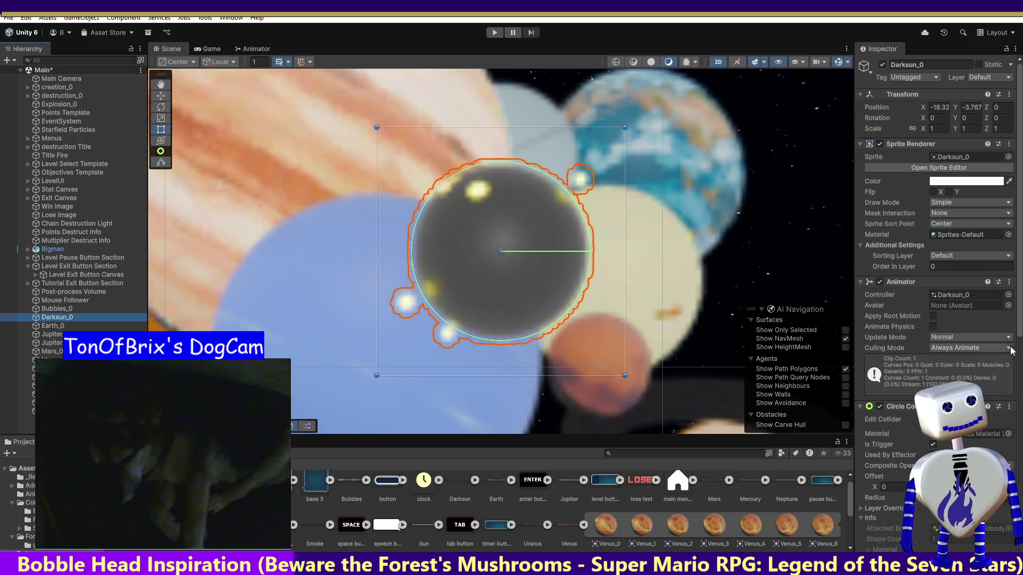
Switch Darksun_0's Rigidbody 2D Body Type from Kinematic to Dynamic, then select Earth_0.
left_click_drag(1019, 327, 1002, 453)
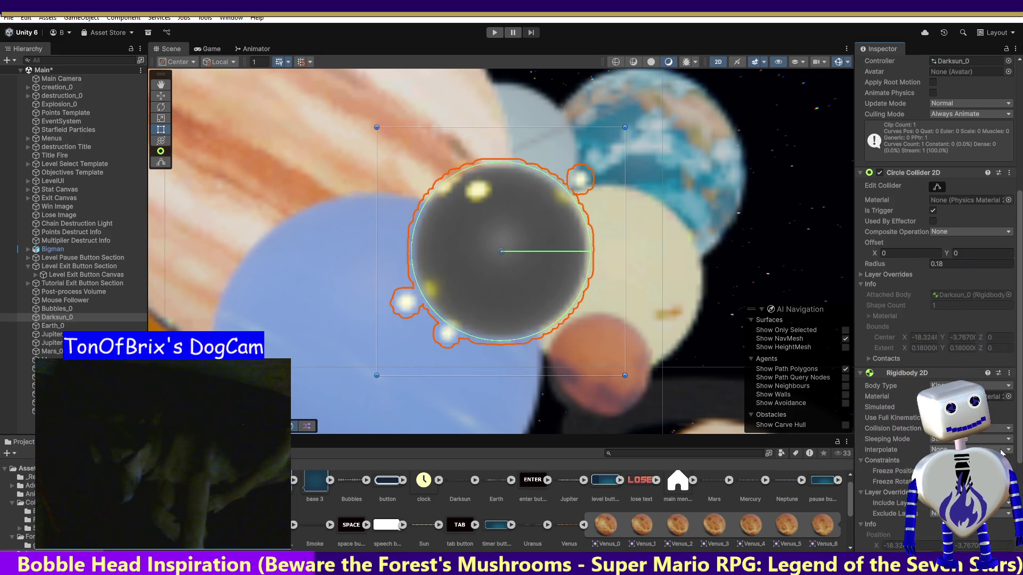
left_click_drag(1002, 453, 1000, 484)
scroll(938, 266, "up", 5)
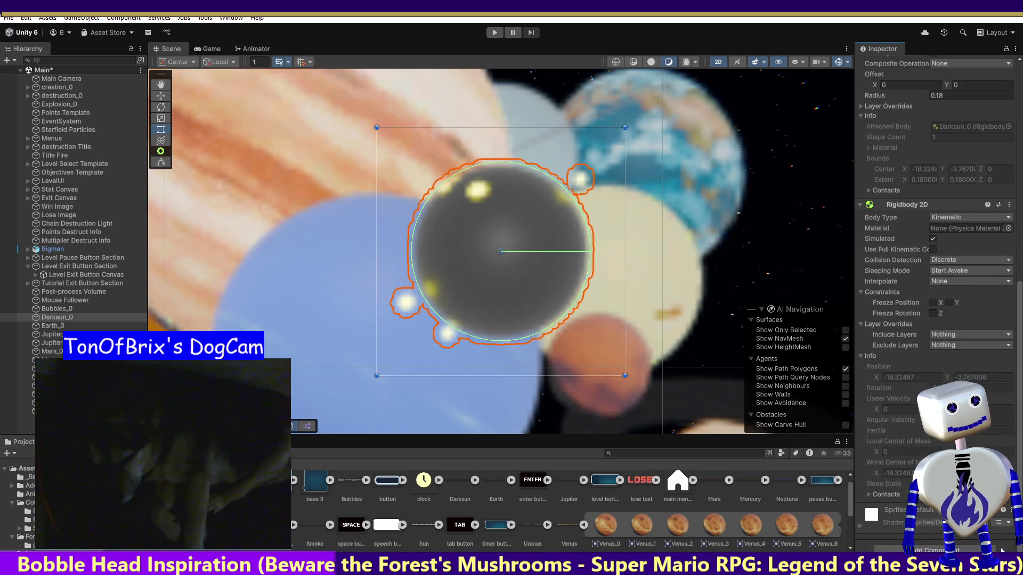
left_click(970, 430)
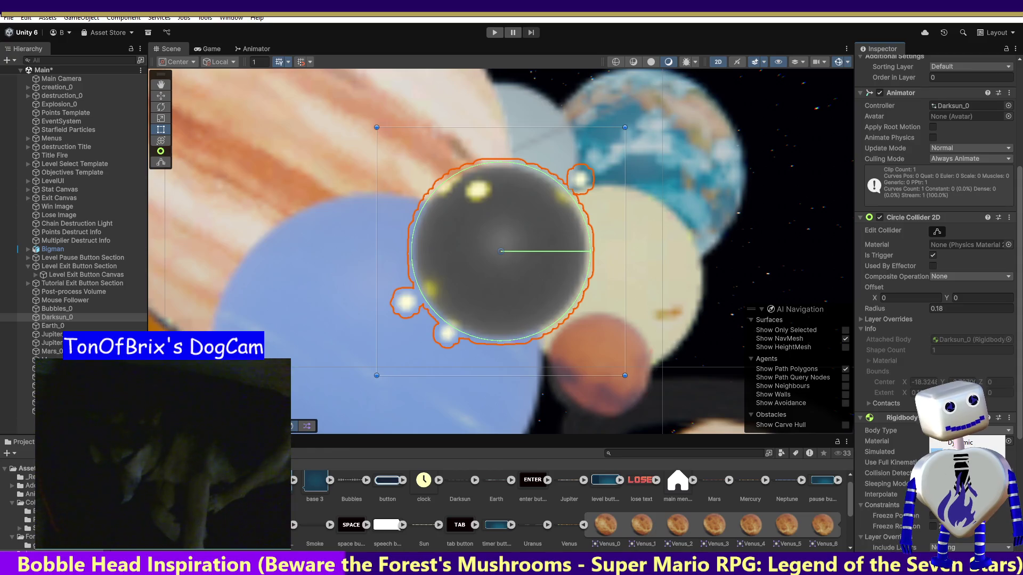
left_click(945, 443)
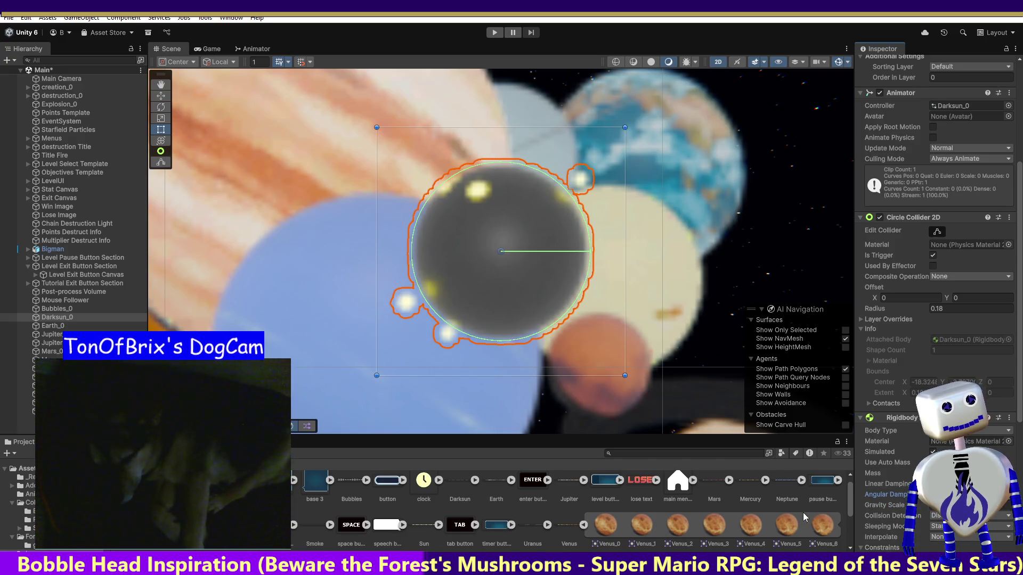
left_click(52, 327)
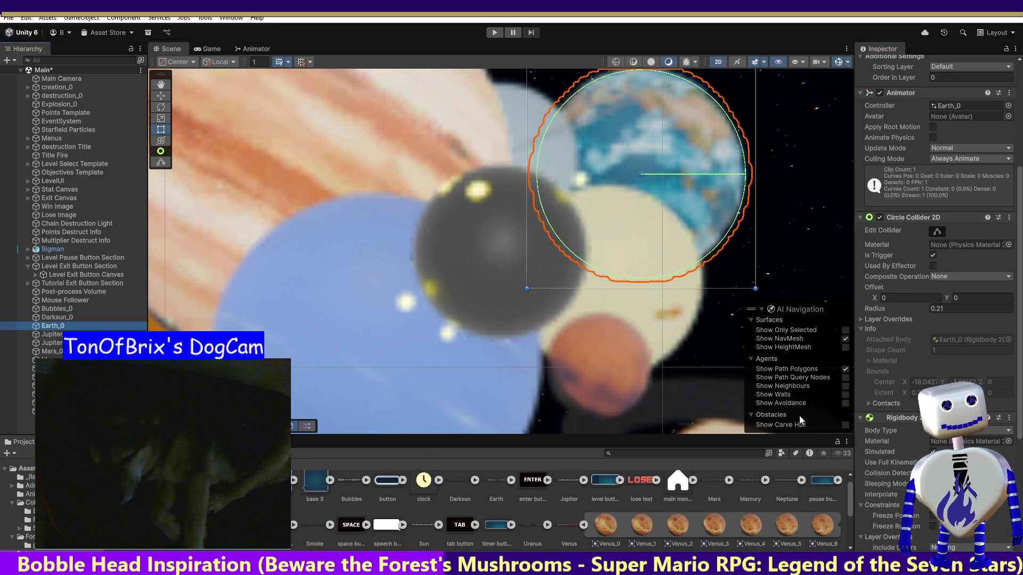
left_click(992, 430)
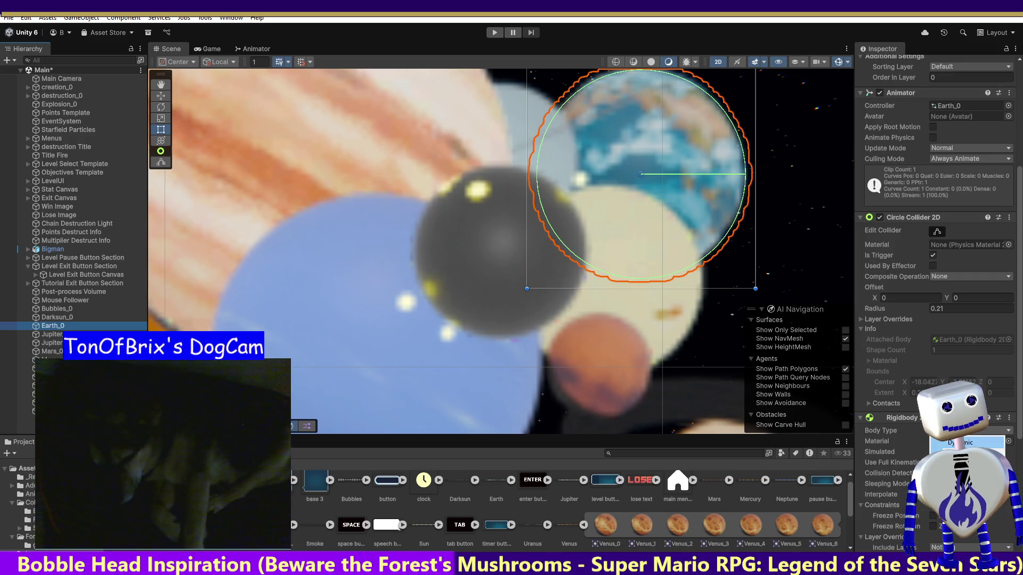
Set Earth_0 and Jupiter_0 Rigidbody 2D Body Type to Dynamic, then check Jupiter Title.
left_click(949, 443)
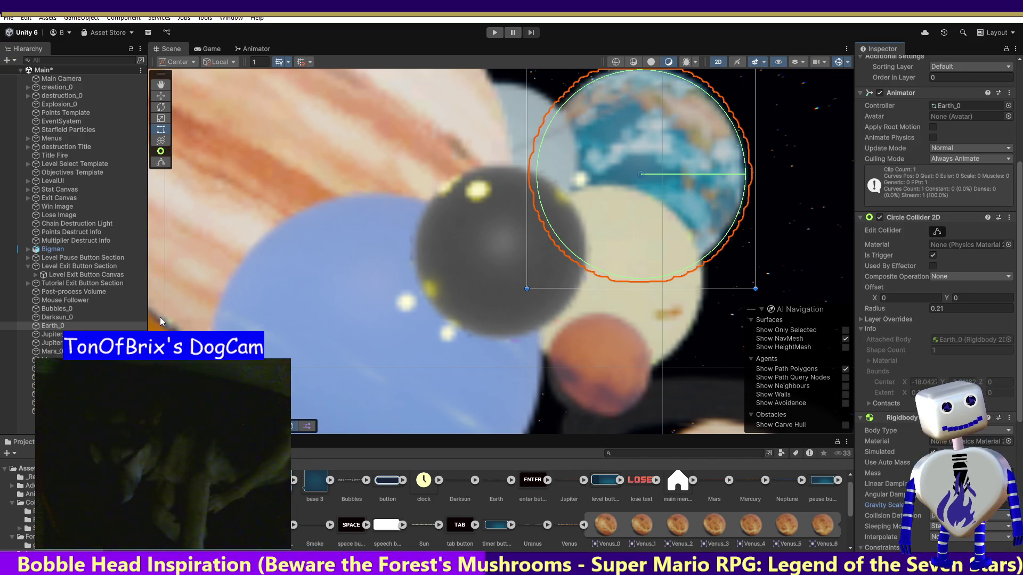
left_click(60, 334)
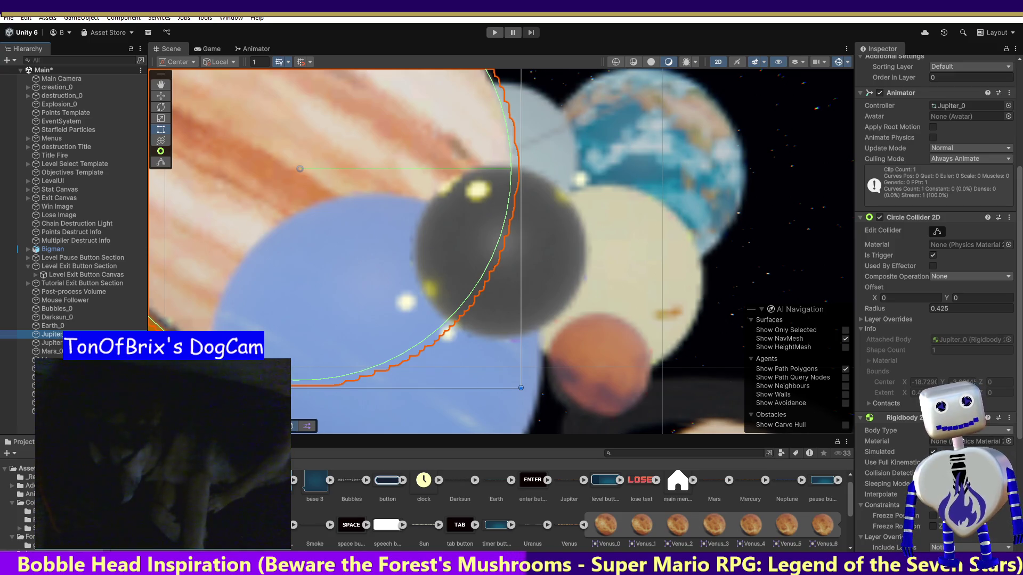
left_click(970, 430)
left_click(959, 441)
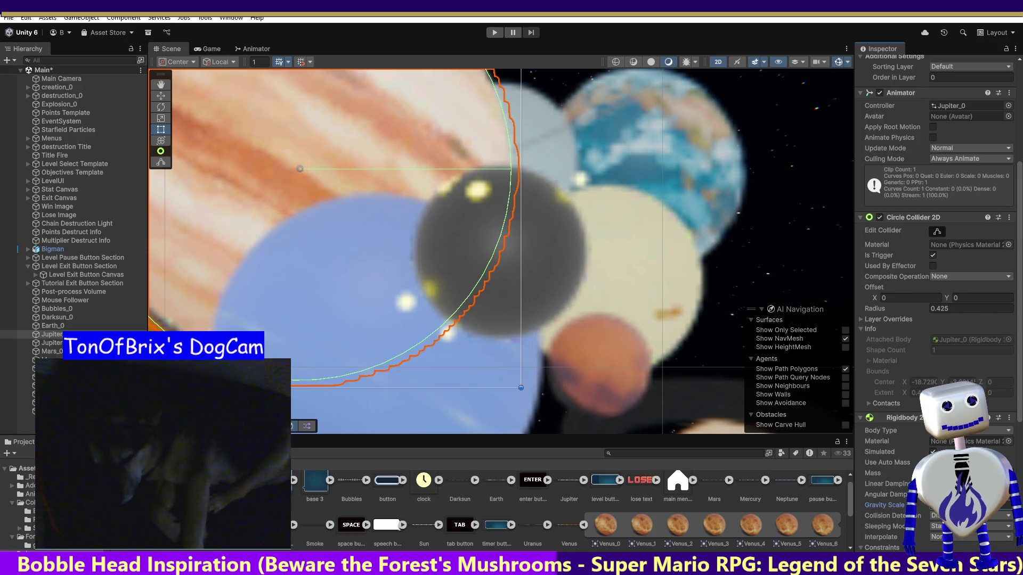
left_click(51, 342)
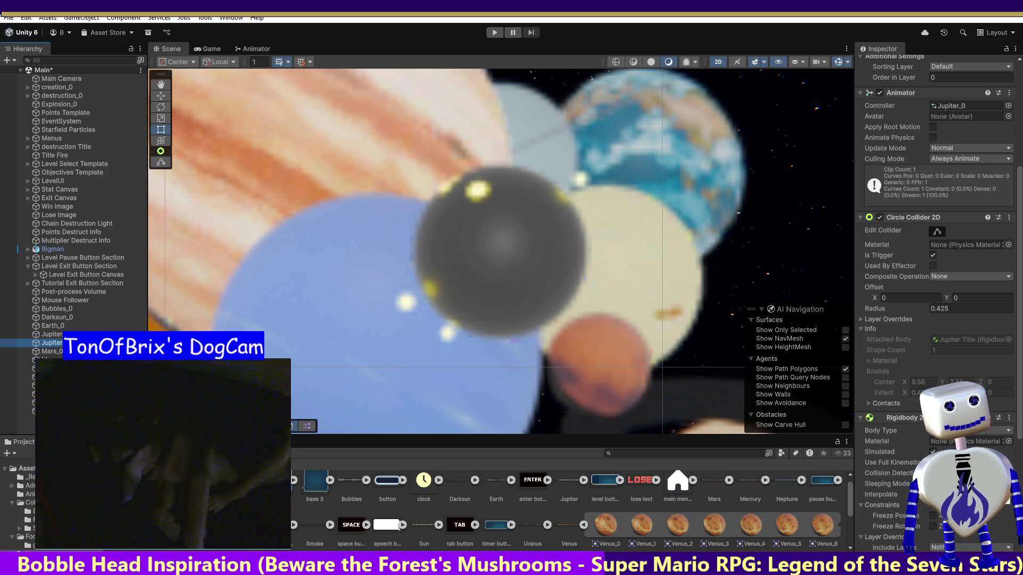
left_click(889, 473)
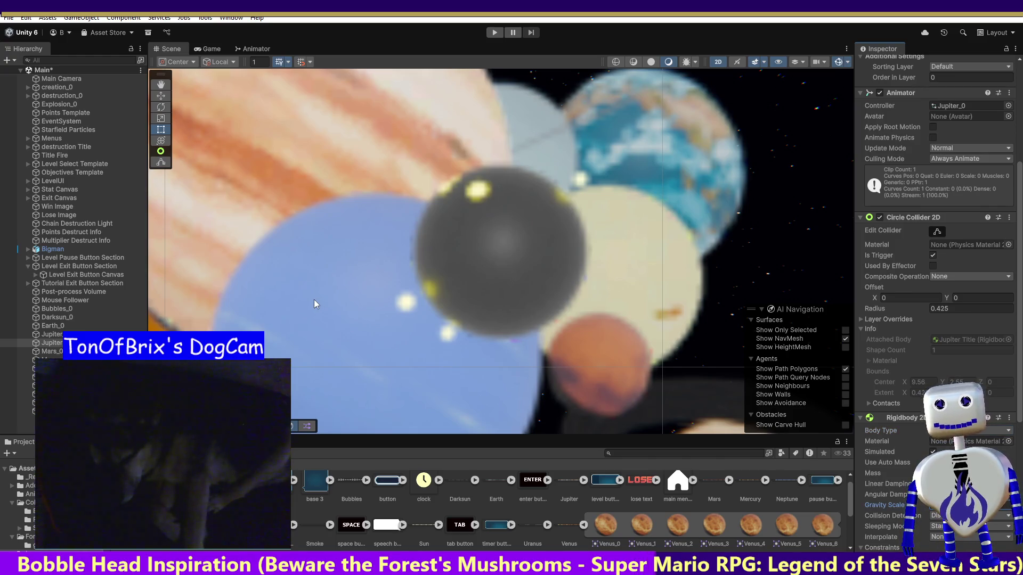
left_click(52, 353)
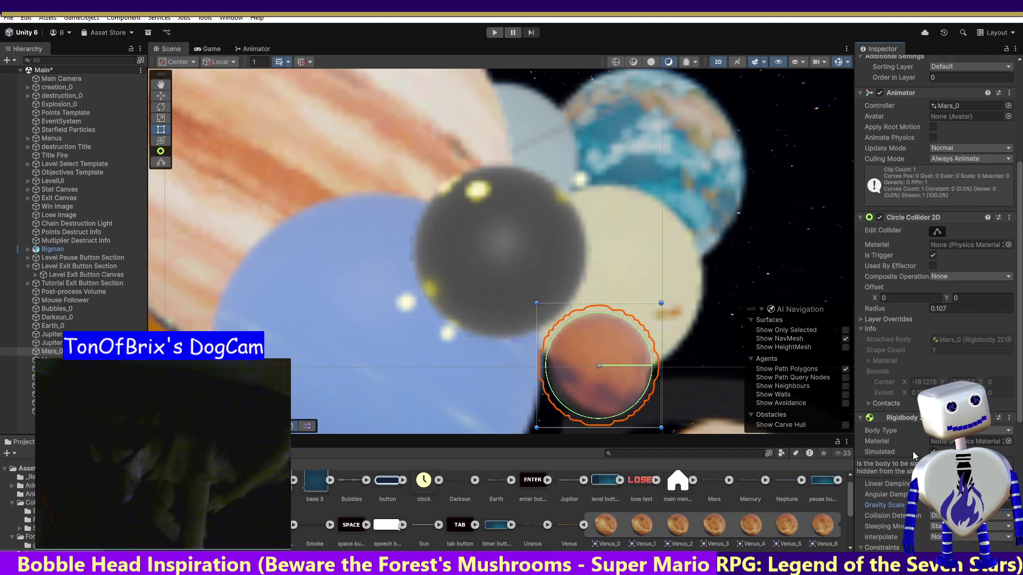
Set Mercury_0's Rigidbody 2D Body Type to Dynamic and move down to Neptune_0.
left_click(21, 359)
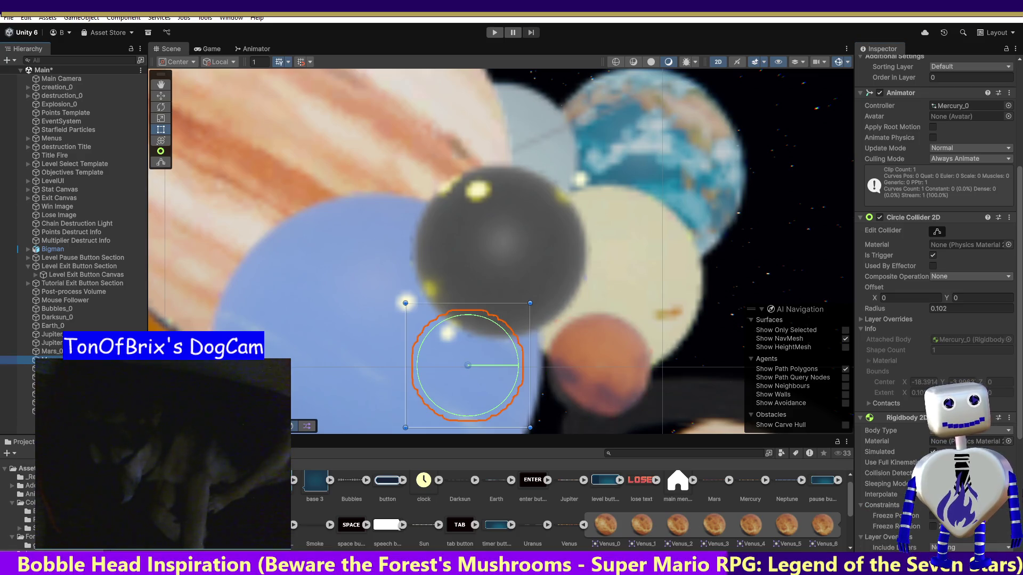
left_click(948, 431)
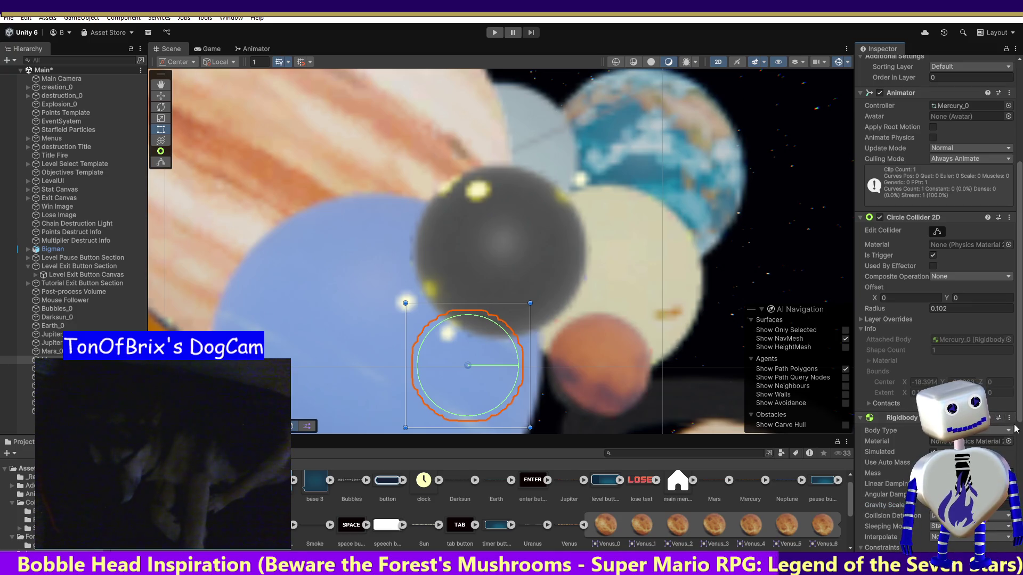
scroll(1018, 421, "down", 10)
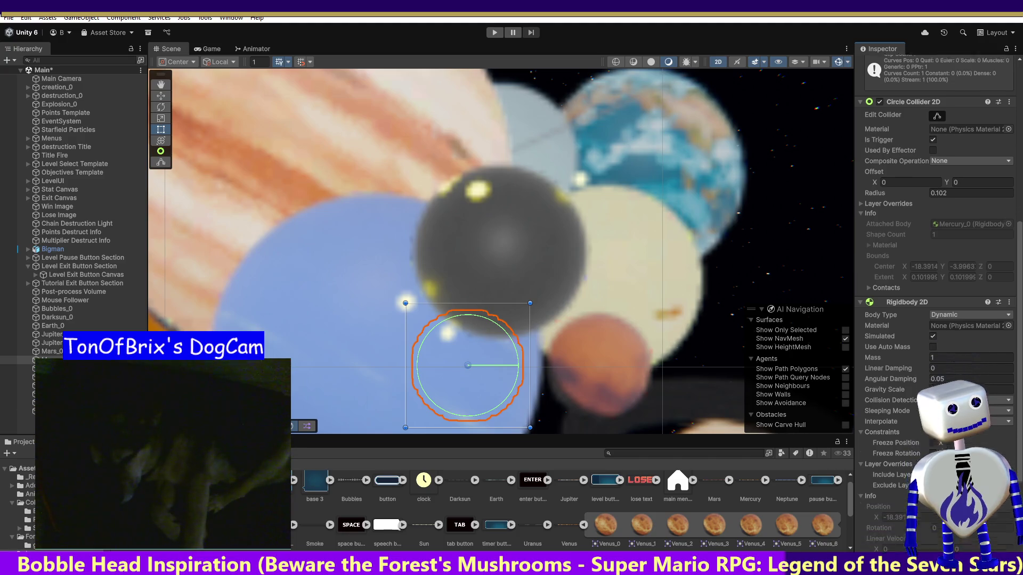
scroll(1012, 422, "up", 10)
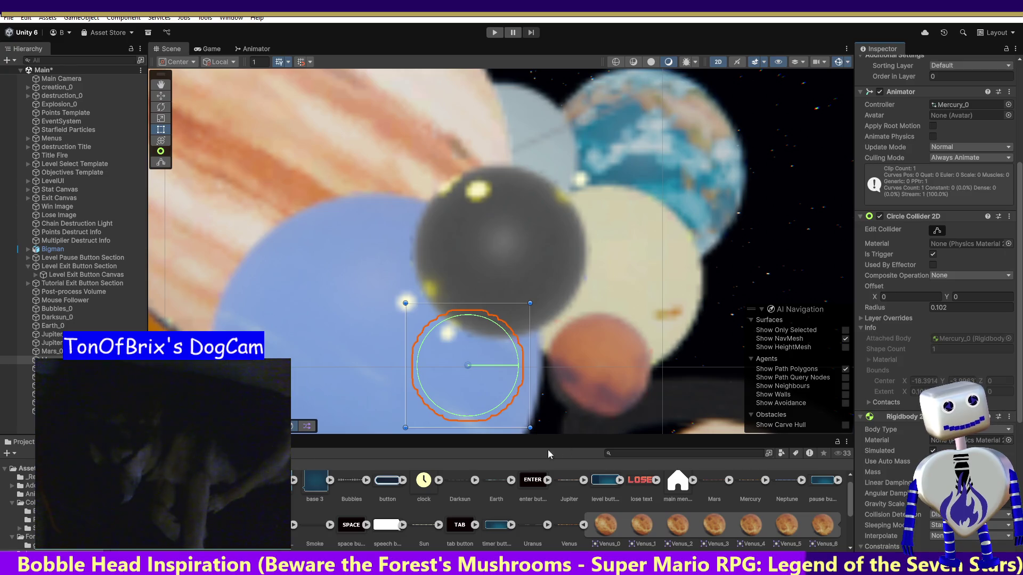
key("Down")
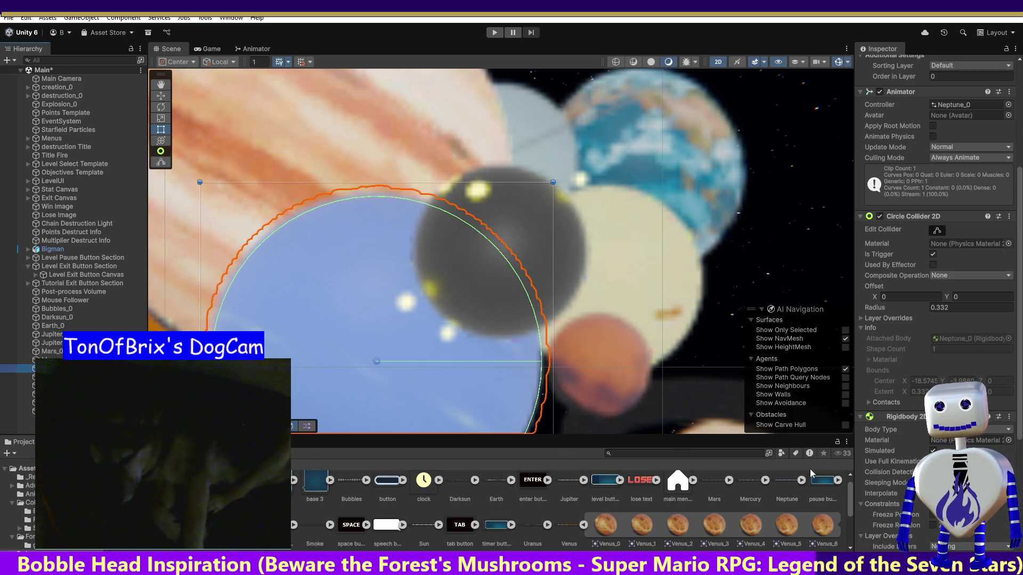
Set Neptune_0's Rigidbody 2D Body Type to Dynamic.
left_click(941, 429)
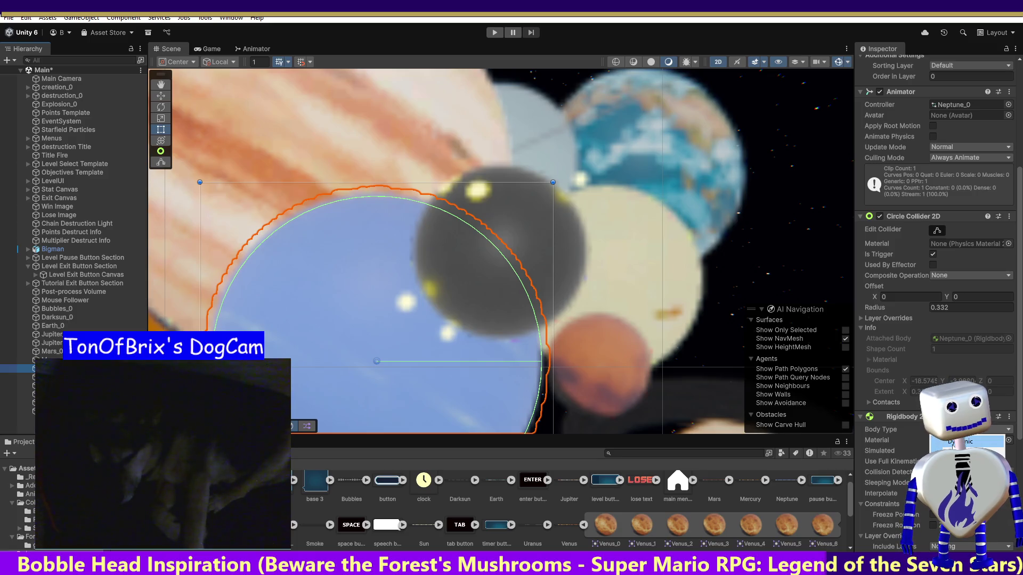
left_click(953, 443)
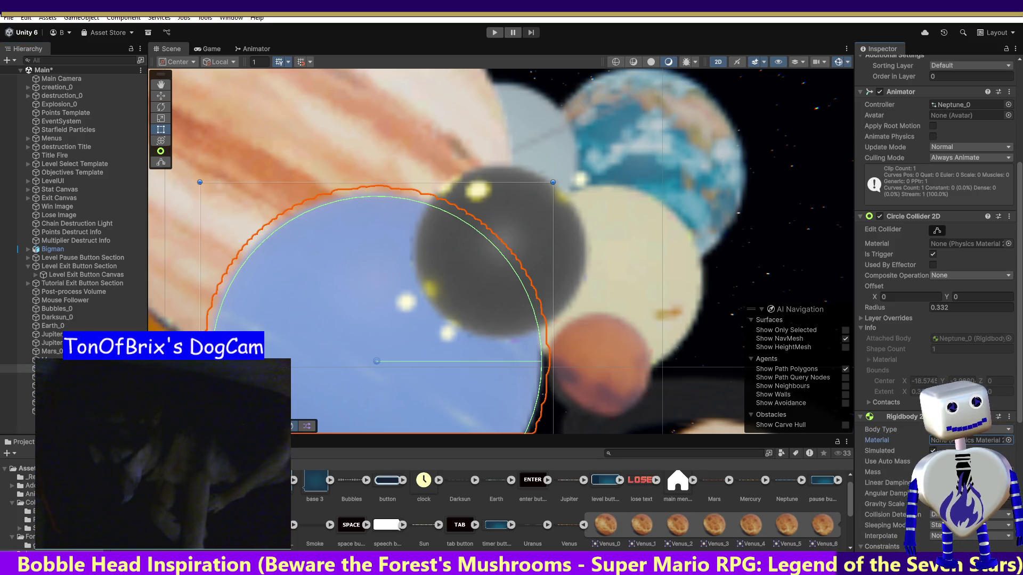
left_click(959, 472)
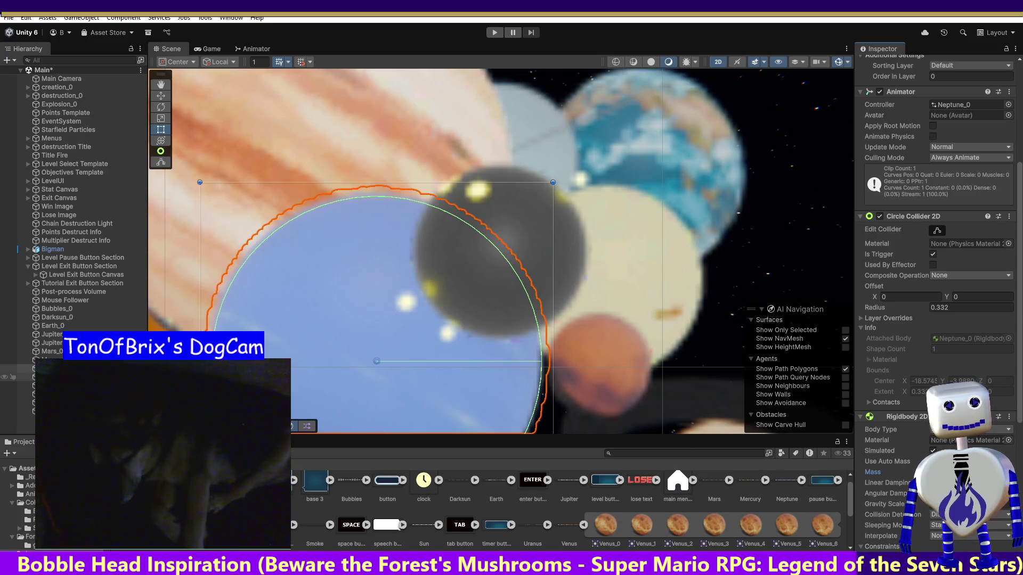
Set Saturn_0's Rigidbody 2D Body Type to Dynamic as well.
left_click(64, 376)
left_click(969, 430)
left_click(965, 441)
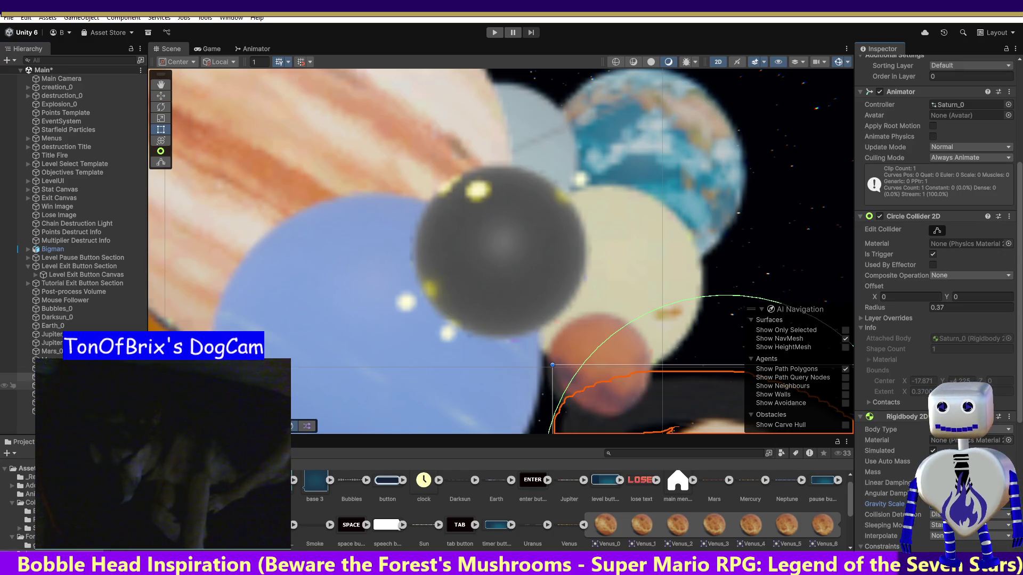
left_click(29, 386)
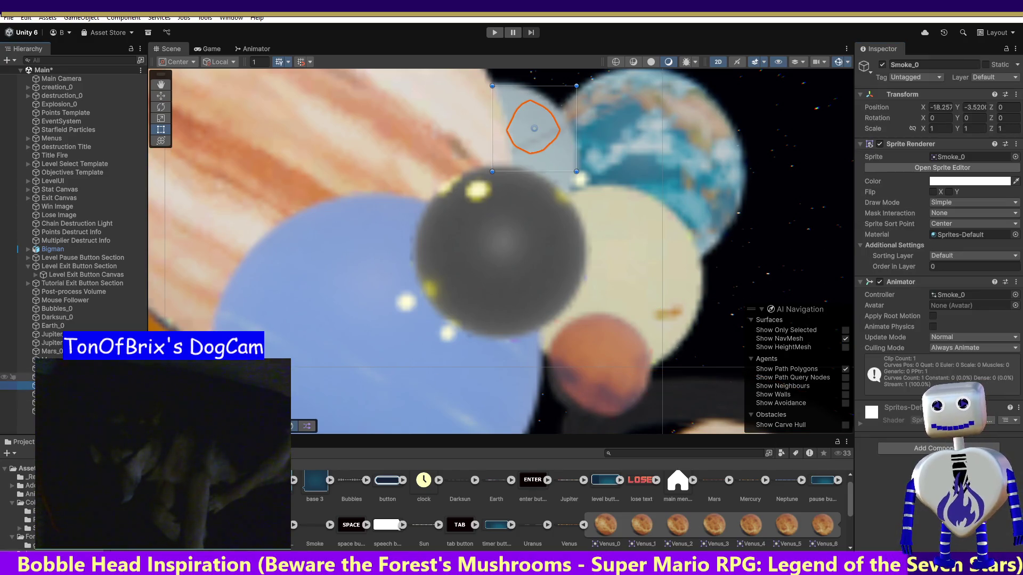
Switch Sun_0's Rigidbody 2D Body Type from Kinematic to Dynamic.
left_click(29, 394)
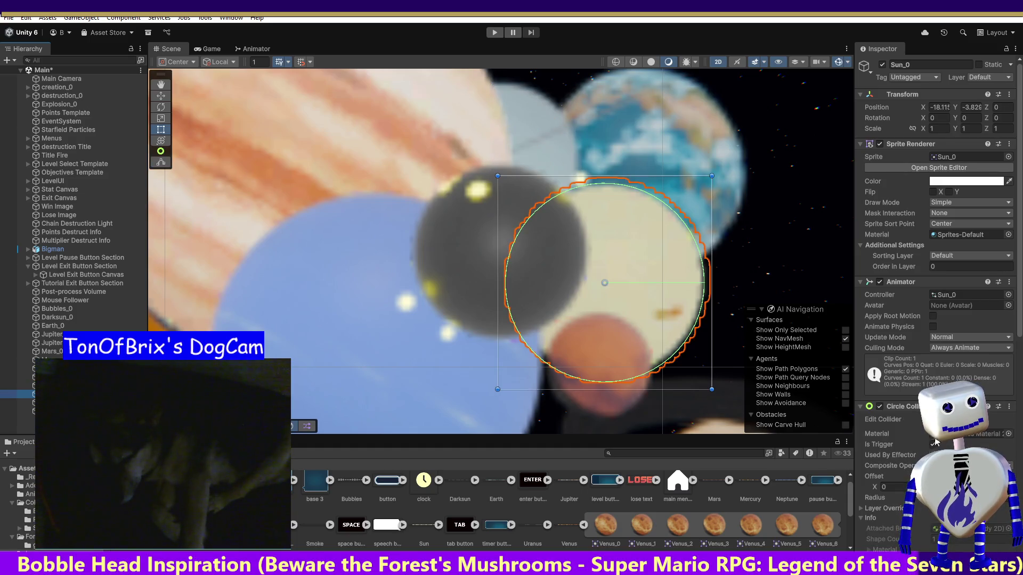
scroll(1013, 436, "down", 5)
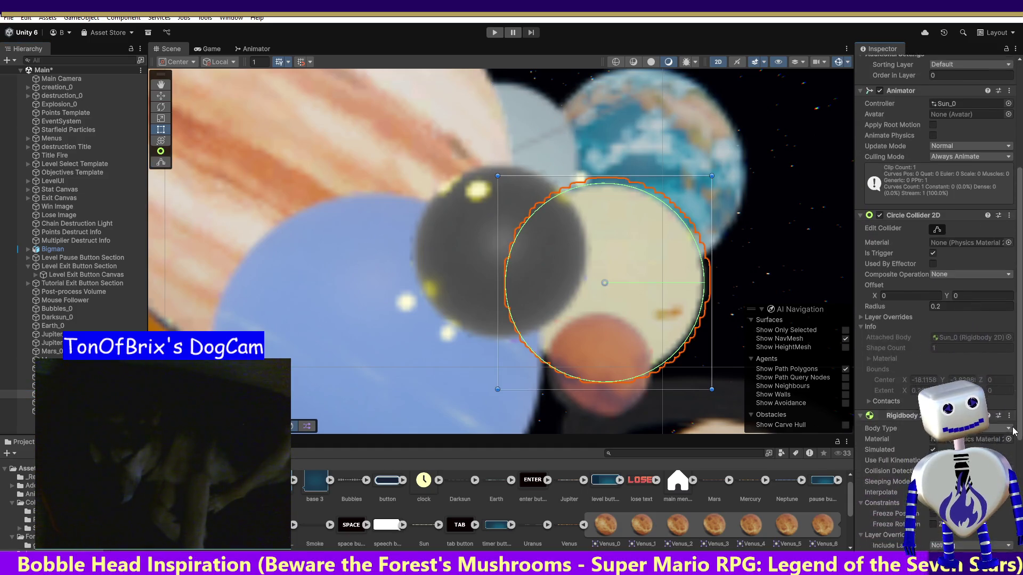
left_click(1007, 417)
left_click(991, 428)
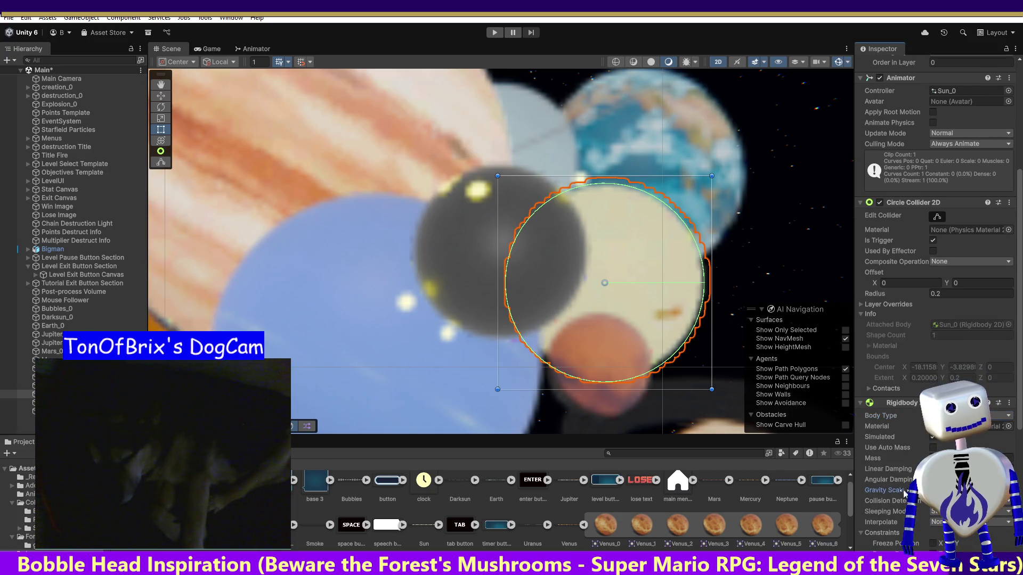
mouse_move(882, 448)
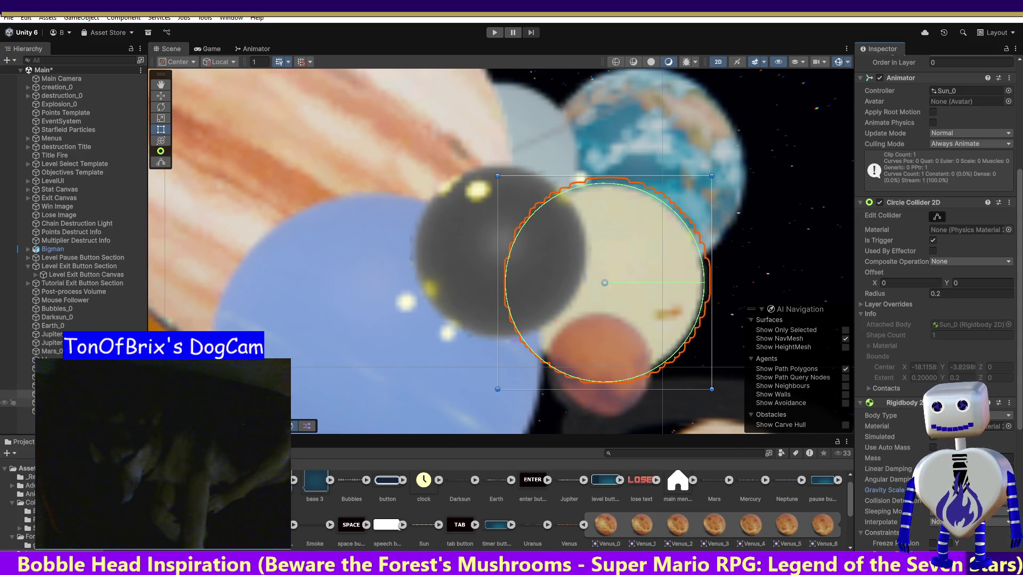
left_click(53, 402)
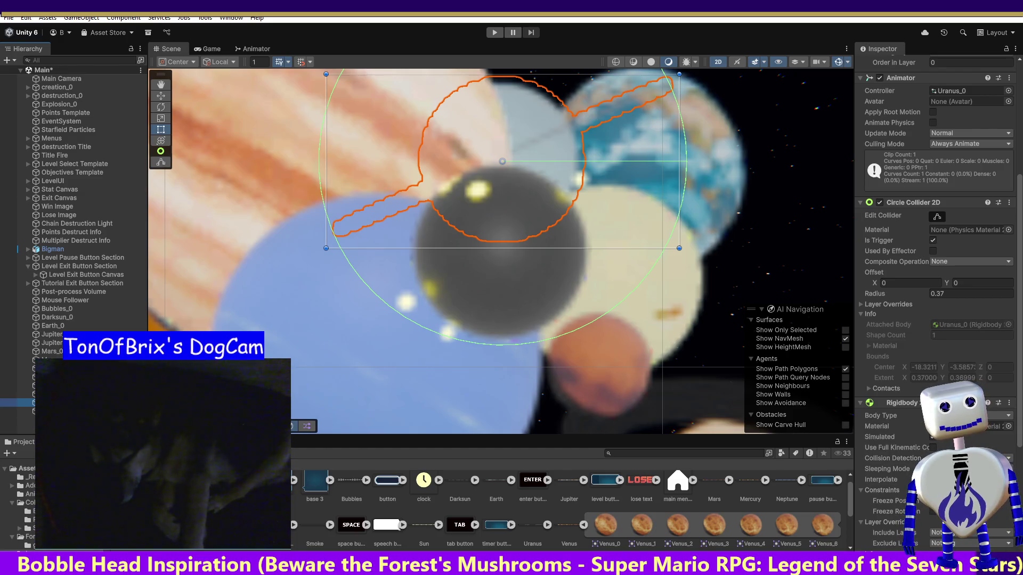
Make the Uranus_0 and Venus_0 rigidbodies Dynamic, then enter Play mode to test.
left_click(954, 430)
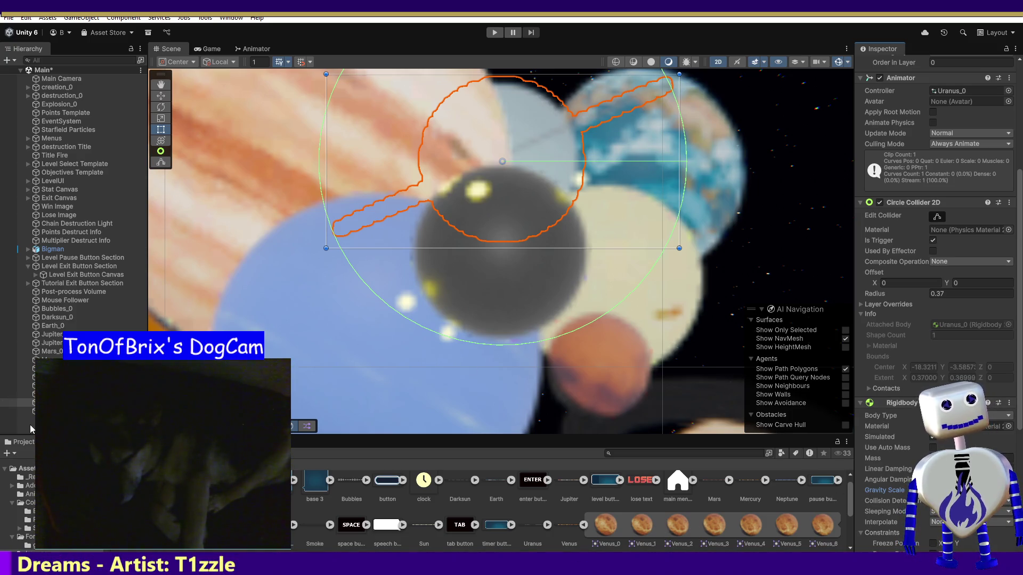
left_click(80, 411)
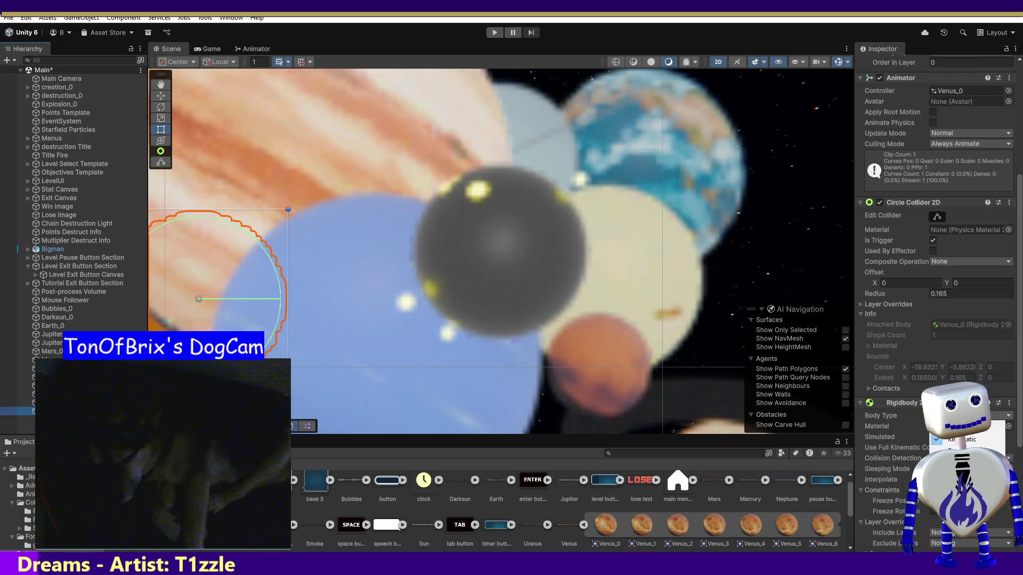
left_click(959, 415)
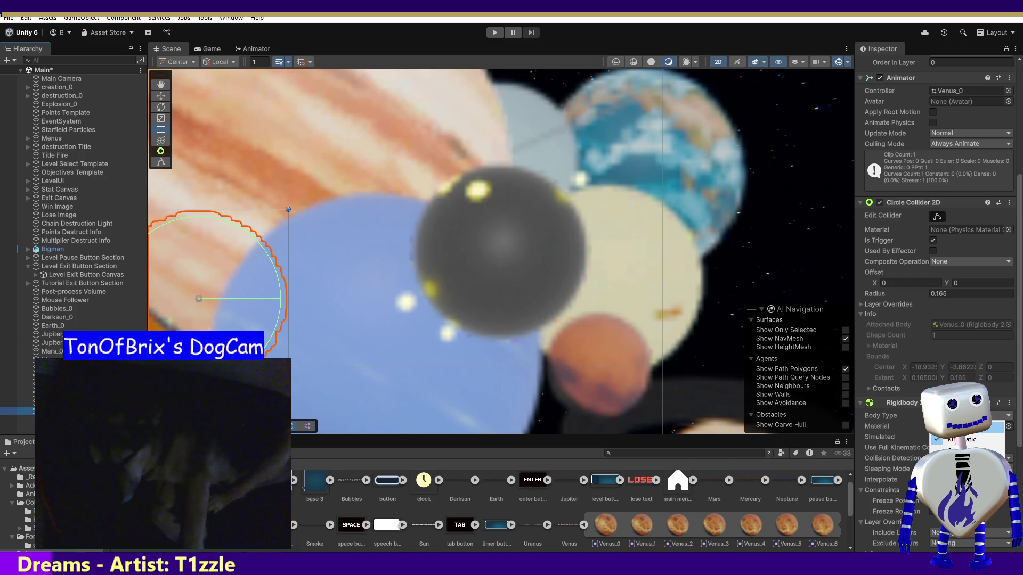
left_click(959, 426)
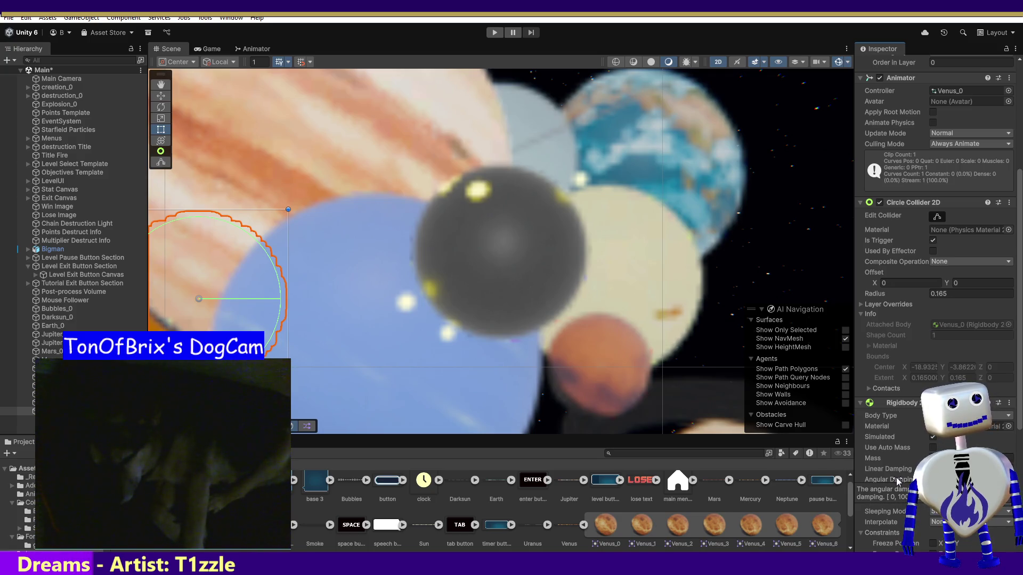
left_click(495, 33)
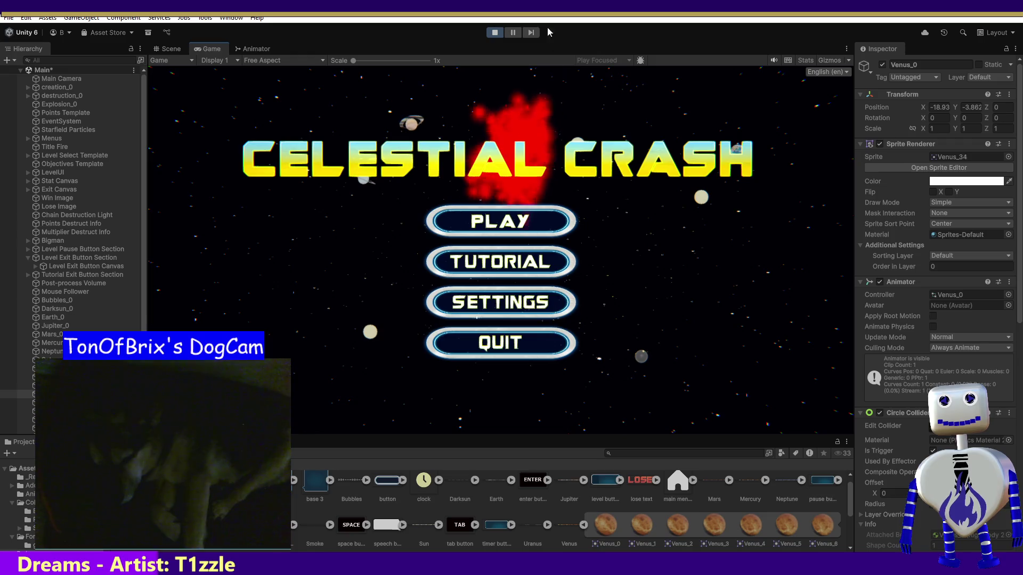
Playtest the Skill Challenge level from the Celestial Crash title menu, then stop Play mode.
left_click(520, 220)
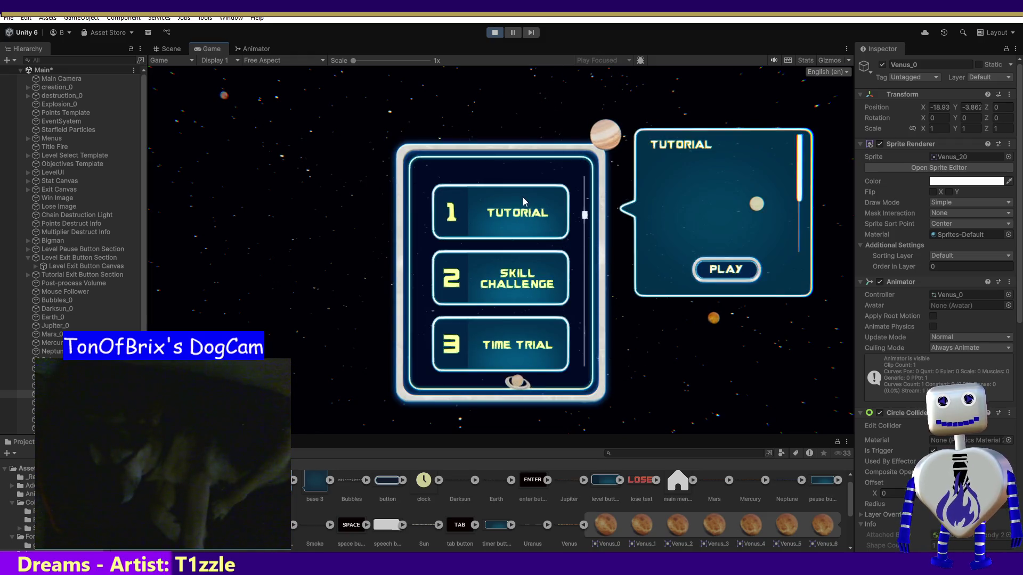
left_click(512, 278)
left_click(716, 334)
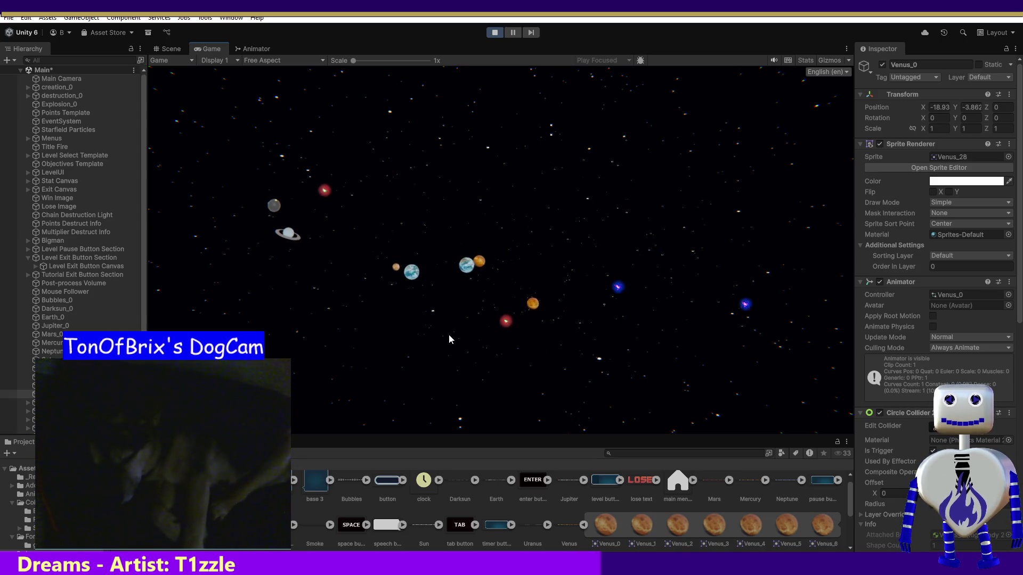
left_click(491, 32)
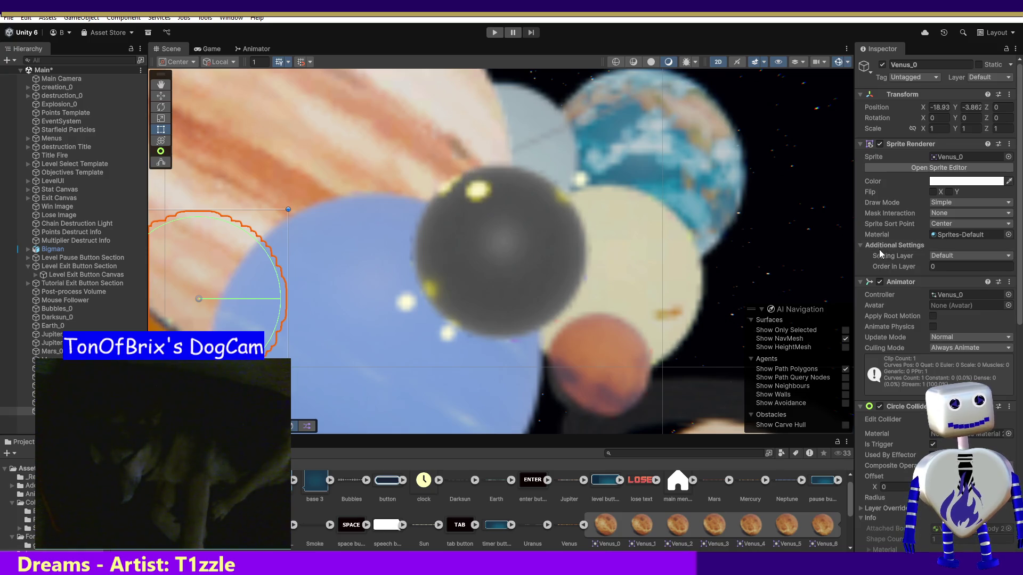
scroll(1021, 255, "down", 15)
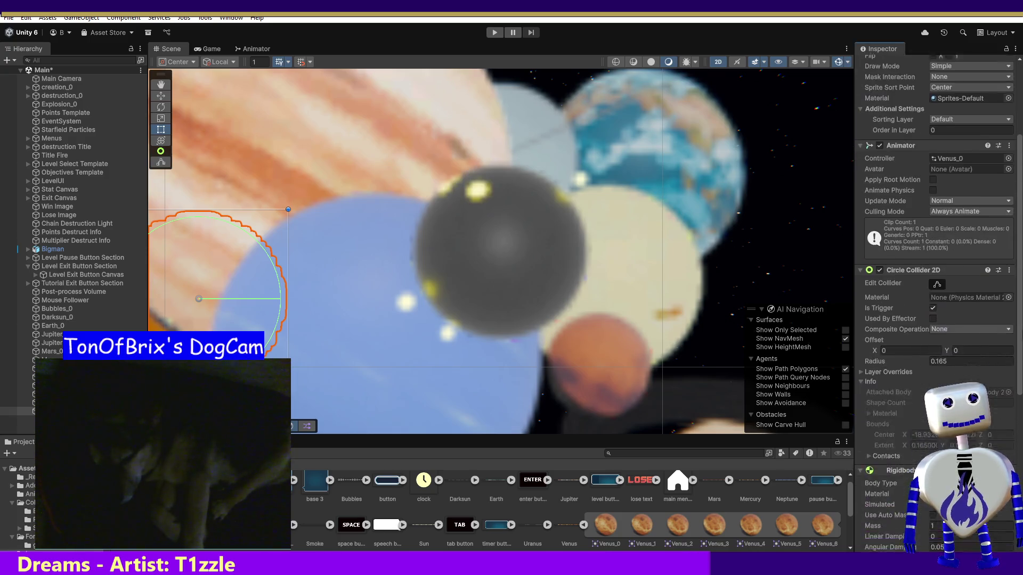
scroll(937, 266, "down", 1)
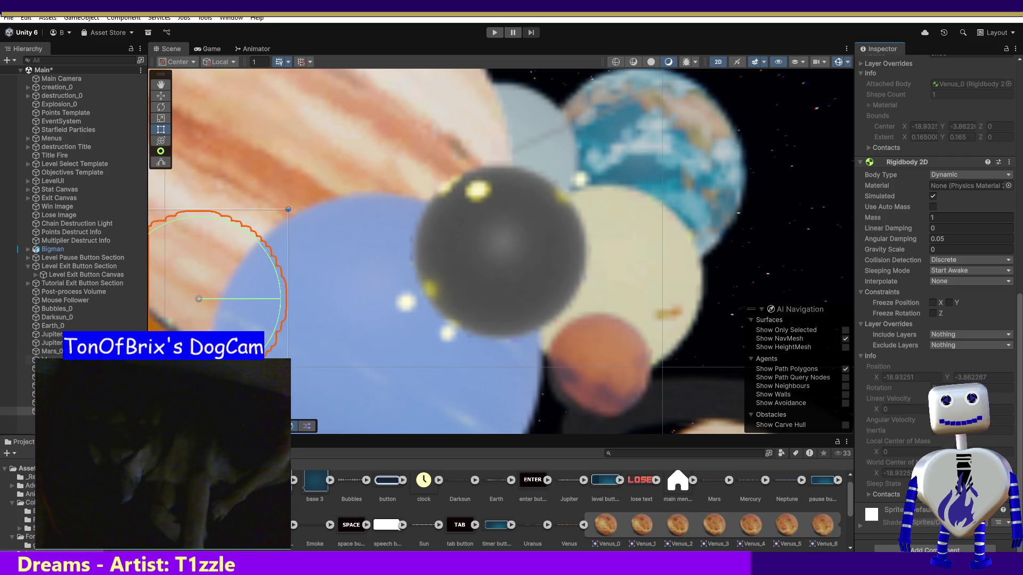
left_click(22, 402)
key("ctrl+z")
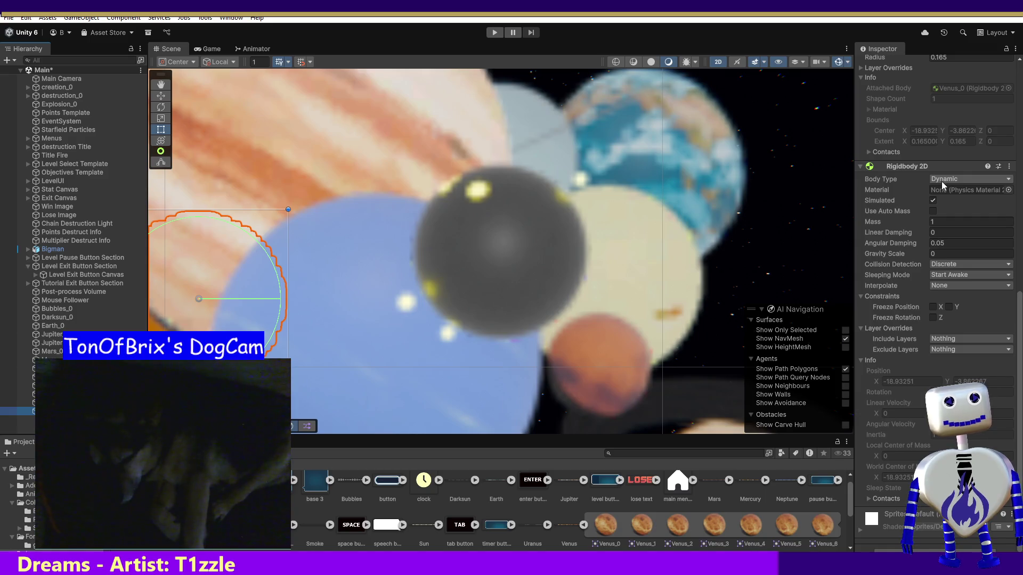
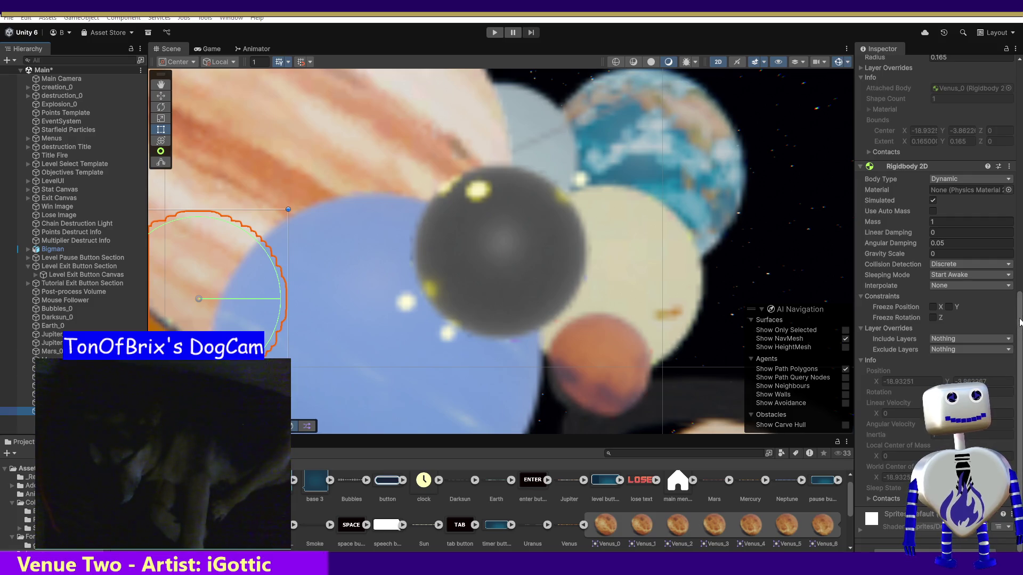
Scroll the Inspector and briefly expand then collapse the collider's Layer Overrides section.
scroll(1018, 330, "up", 3)
scroll(1019, 330, "up", 5)
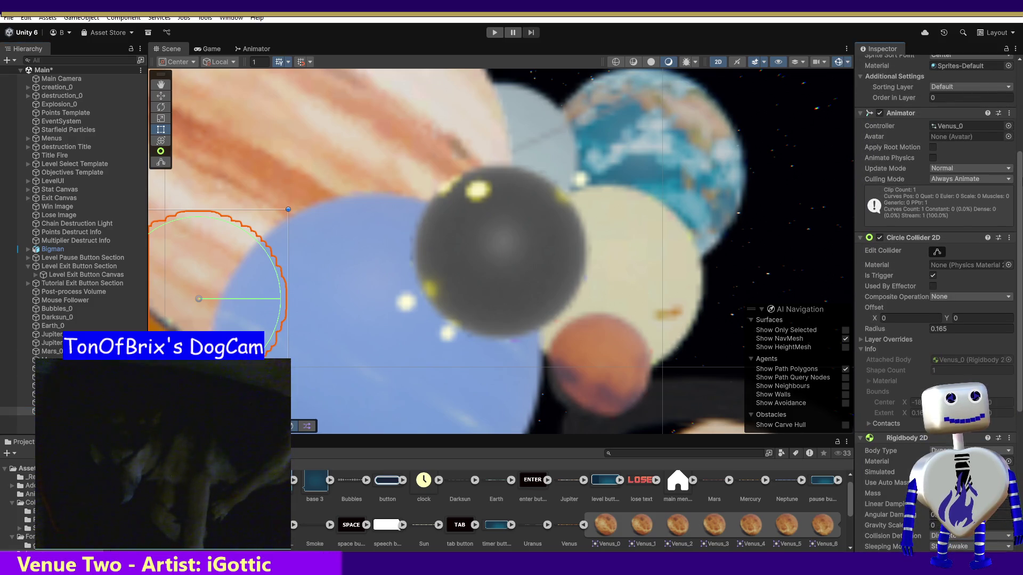
scroll(875, 315, "down", 2)
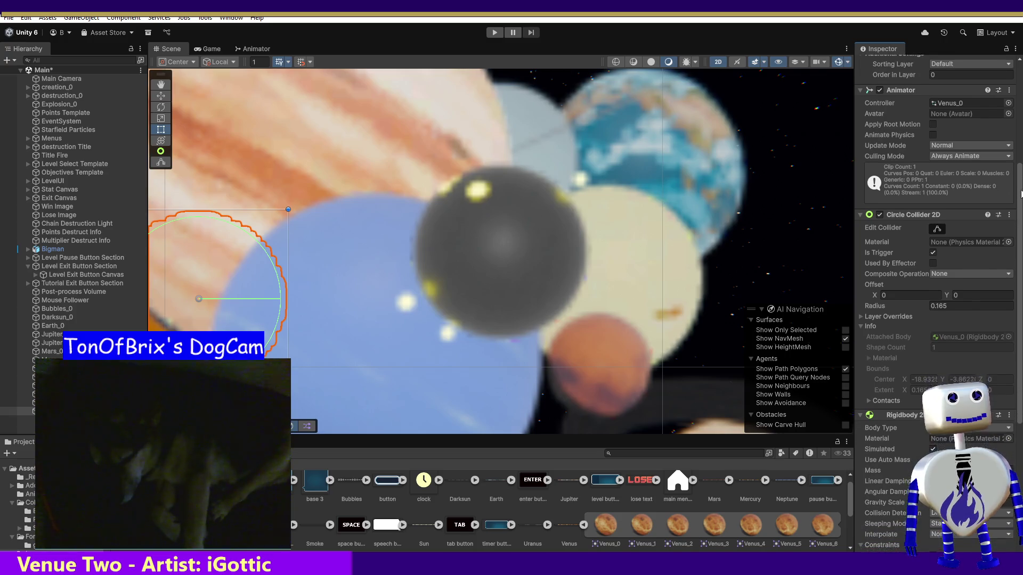
left_click(865, 301)
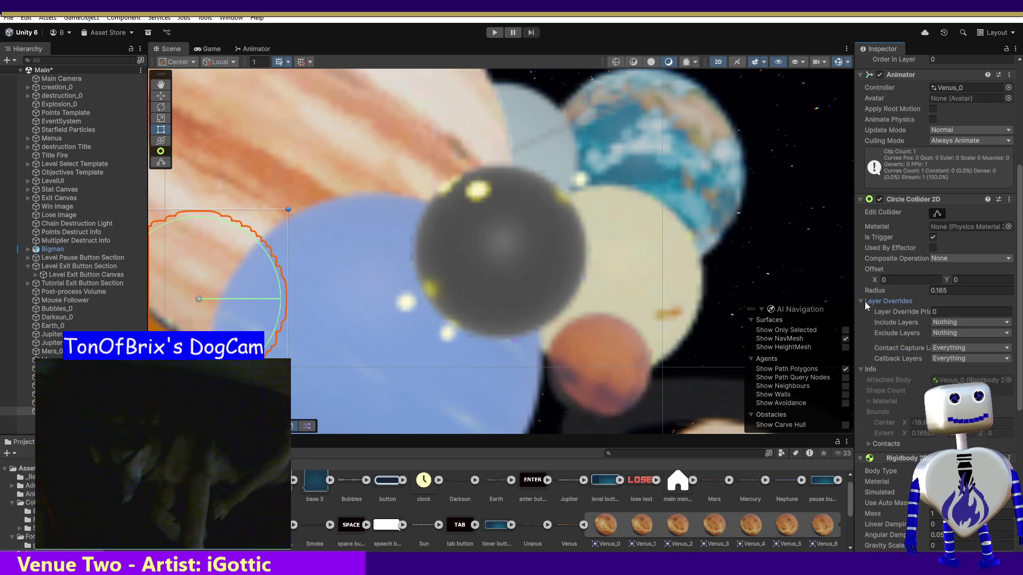
left_click(865, 301)
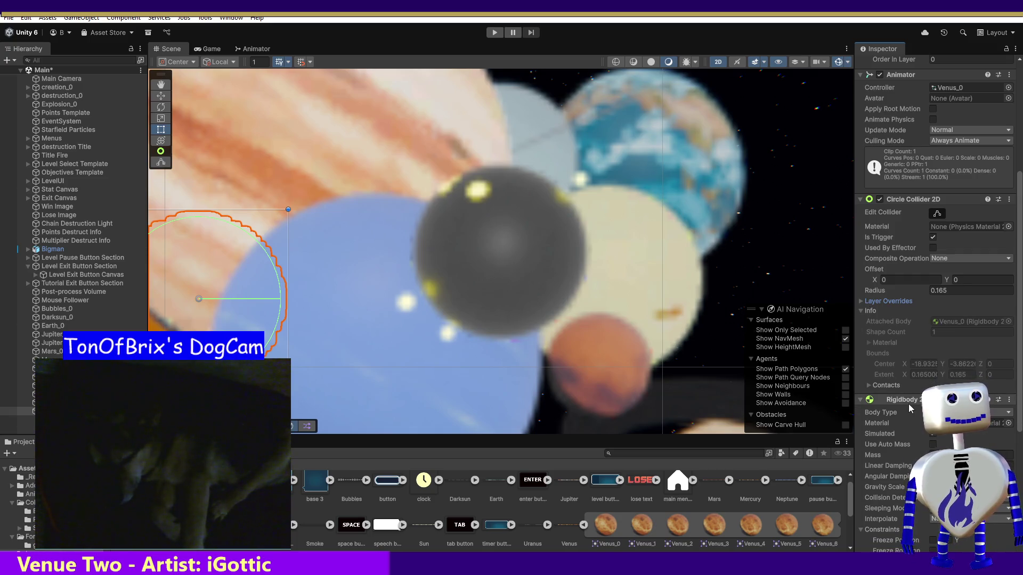
Make Venus_0's Rigidbody 2D Kinematic with Use Full Kinematic Contacts on and Simulated off.
left_click(948, 412)
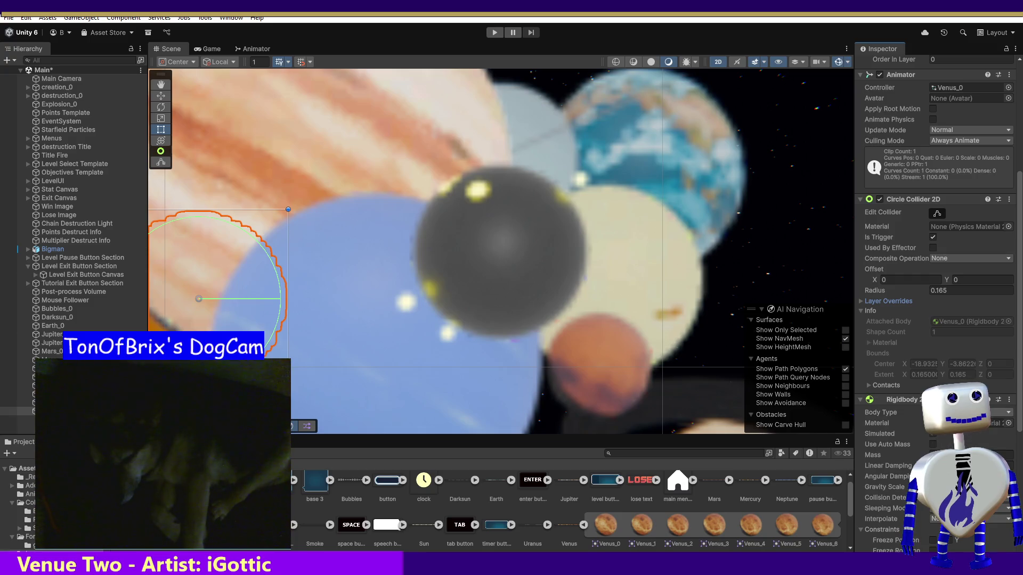
left_click(952, 438)
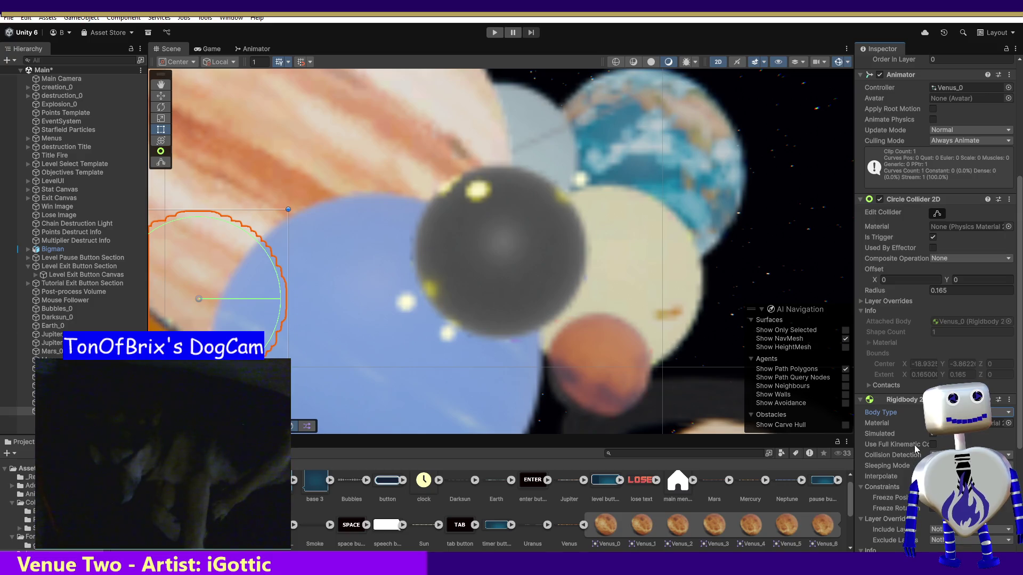
mouse_move(915, 443)
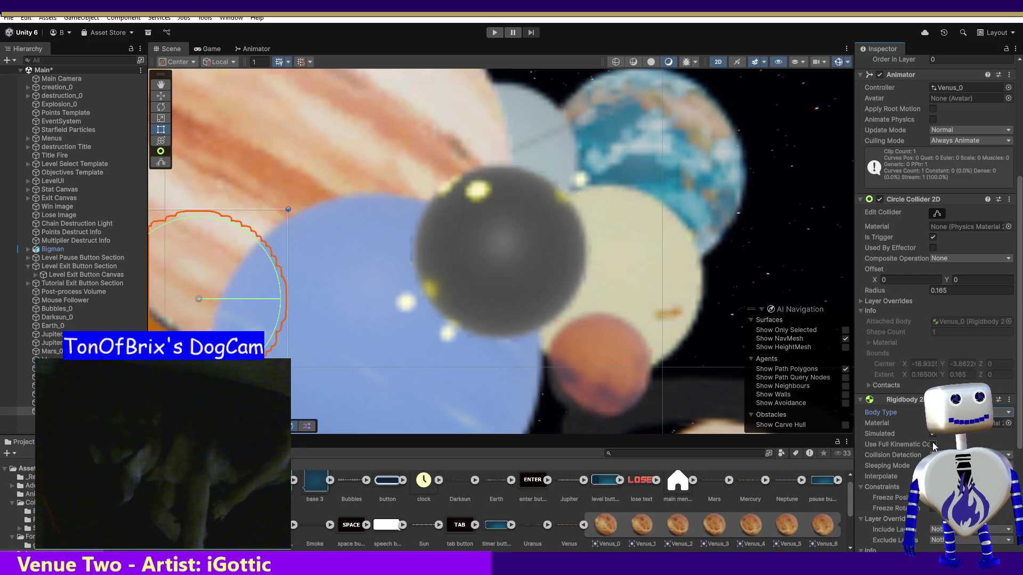
left_click(933, 444)
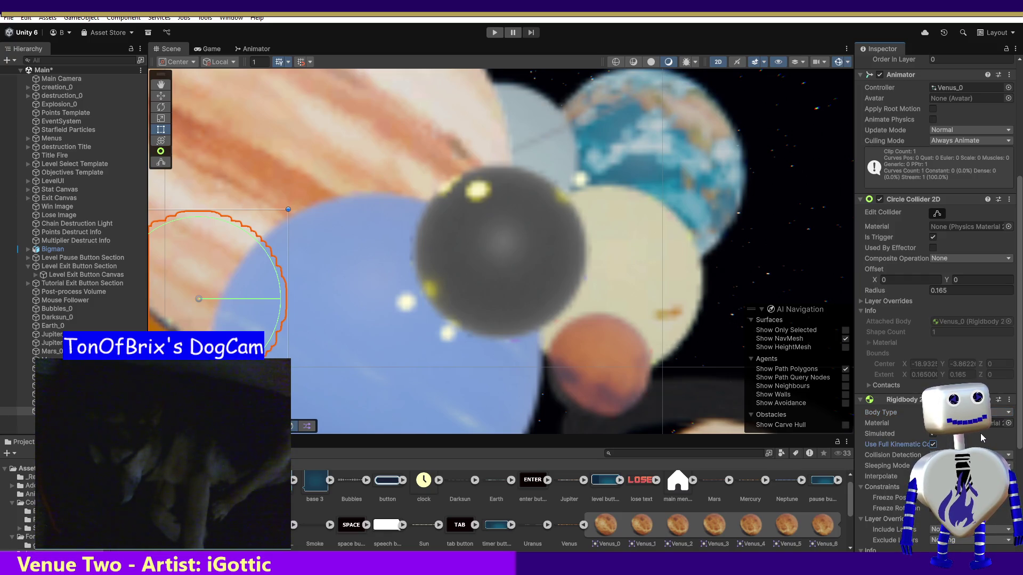
left_click(934, 434)
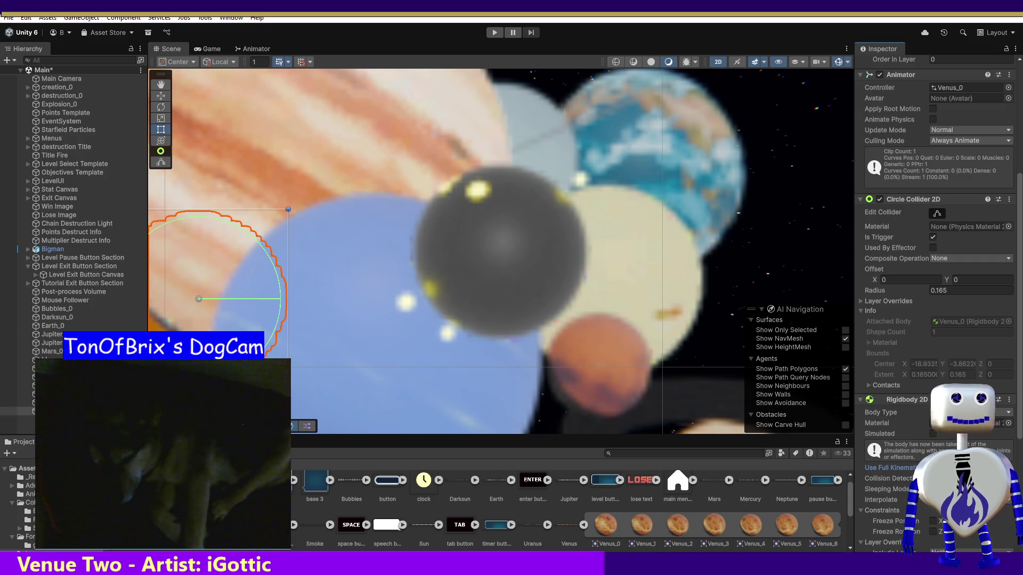
key("Up")
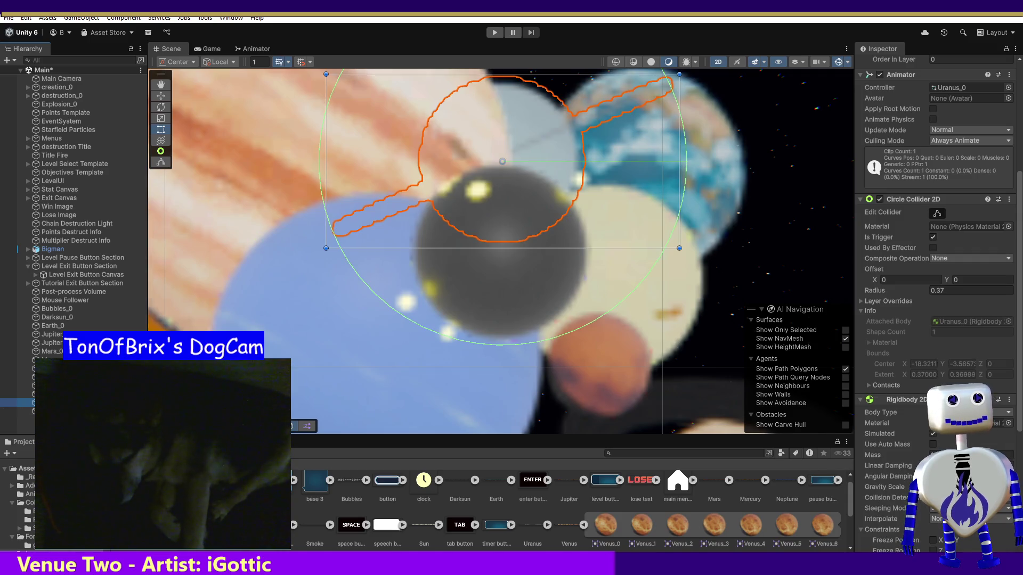
Make Uranus_0's Rigidbody 2D Kinematic, unsimulated, with full kinematic contacts enabled.
left_click(959, 412)
left_click(950, 443)
left_click(932, 433)
mouse_move(897, 465)
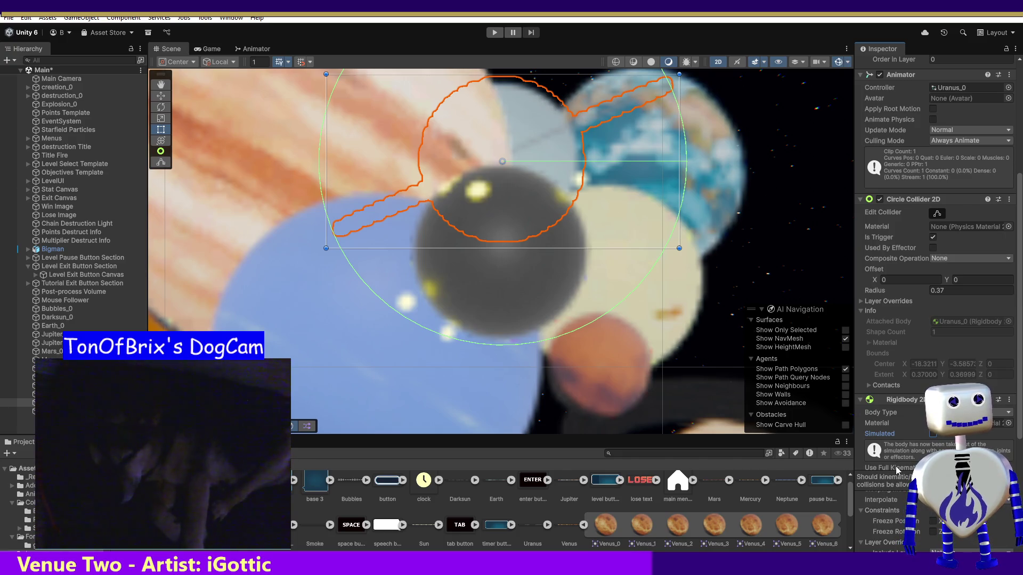
left_click(897, 466)
After comparing Venus_0 and Uranus_0, set Sun_0's Rigidbody 2D to Kinematic with Simulated off.
left_click(54, 410)
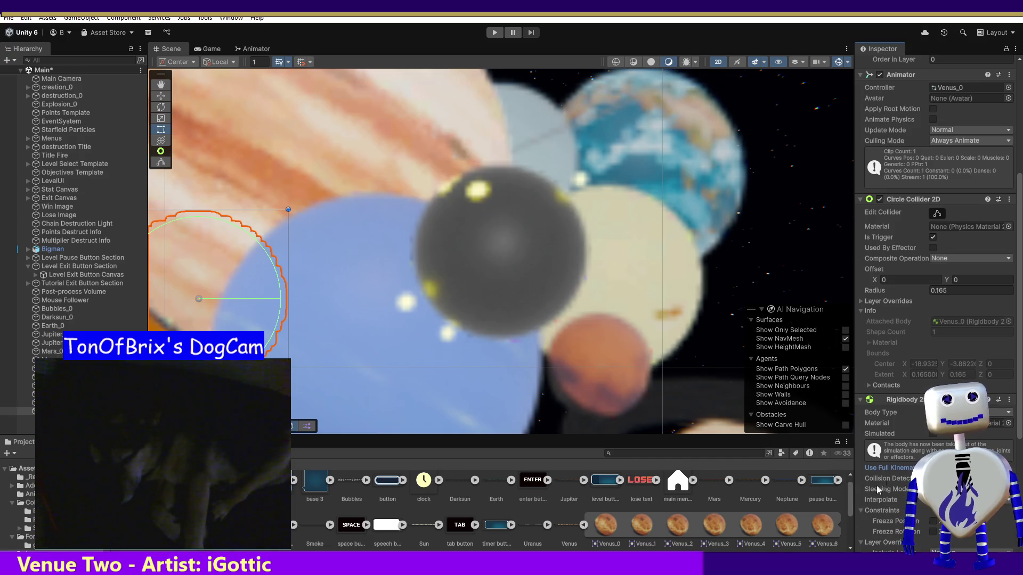
left_click(54, 402)
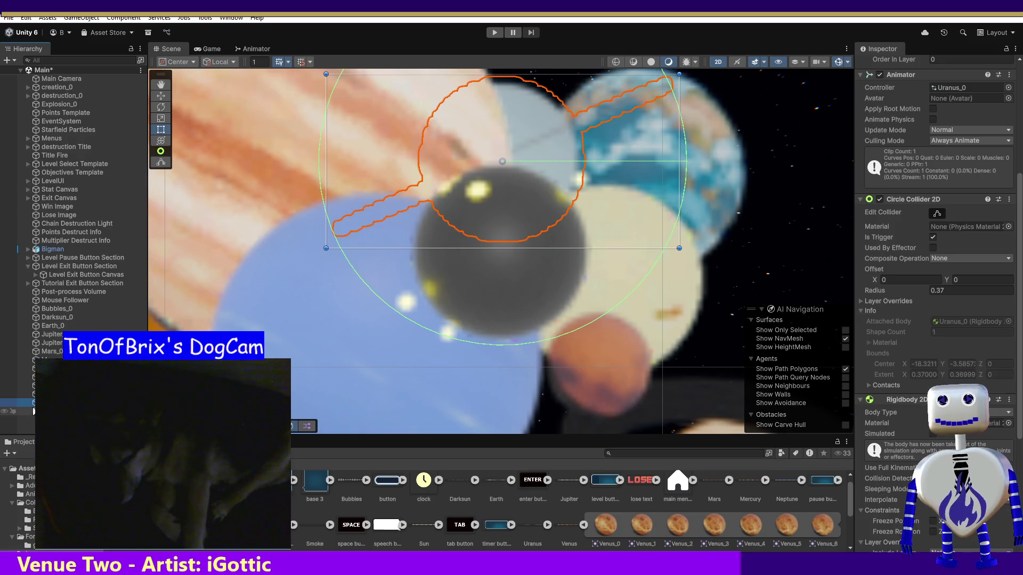
left_click(53, 394)
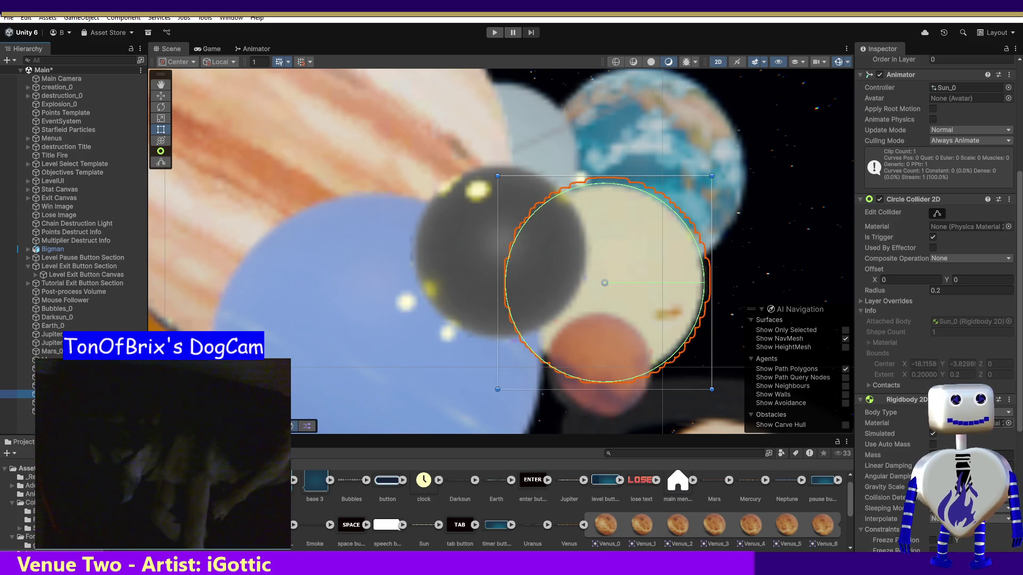
left_click(970, 413)
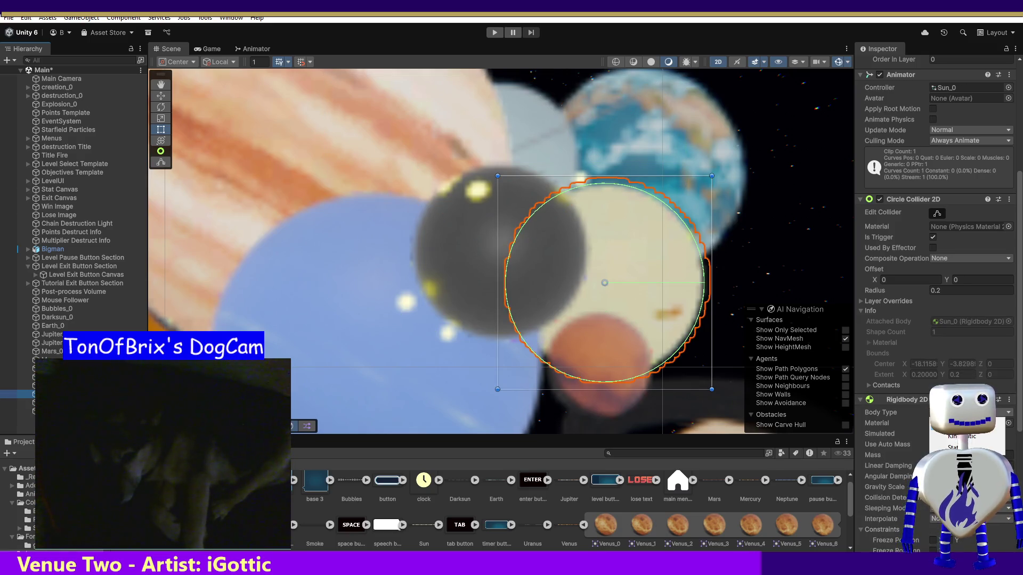
left_click(946, 437)
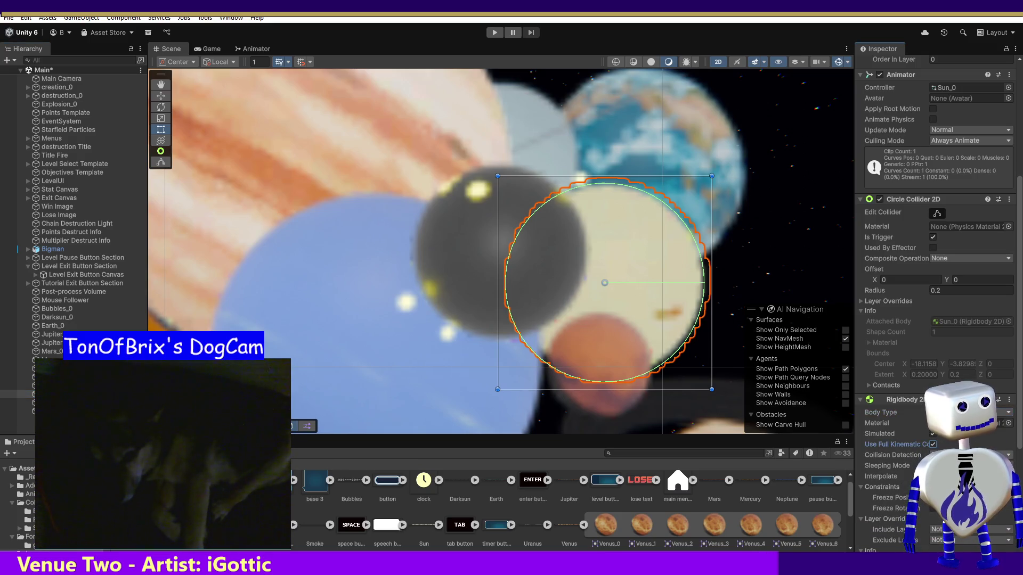
left_click(934, 435)
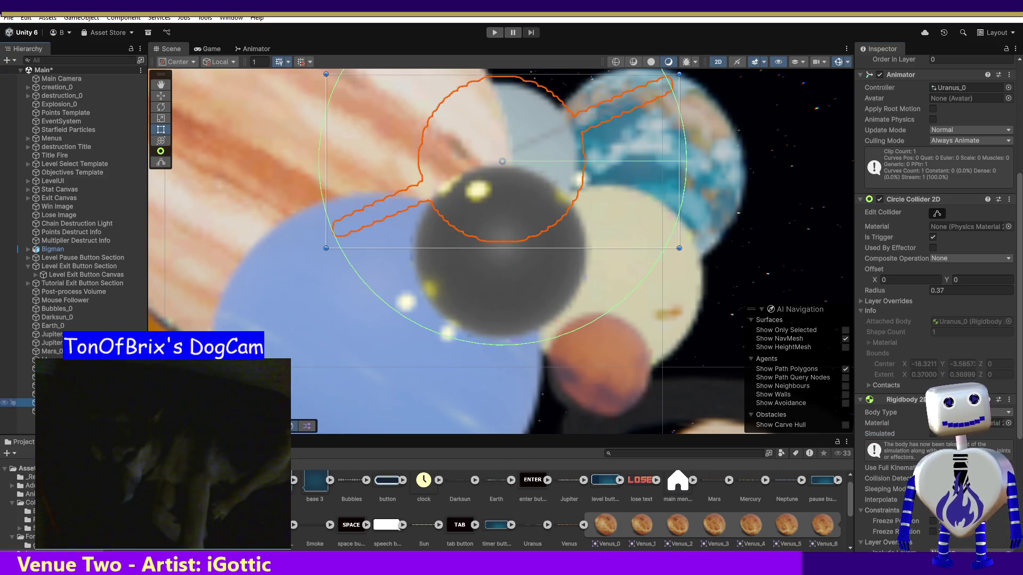
key("shift+d")
left_click(21, 411)
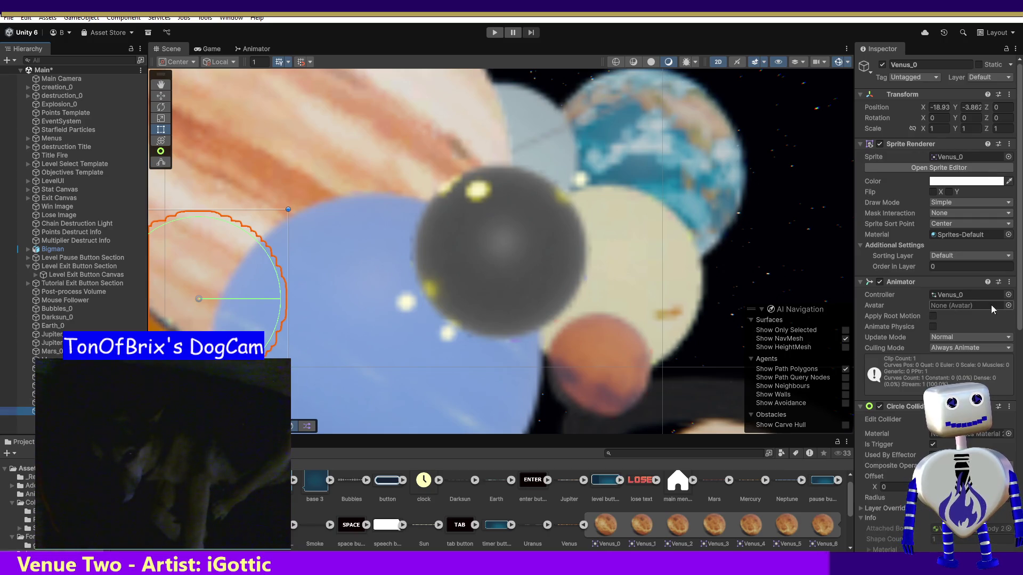
scroll(1015, 357, "down", 2)
scroll(1015, 357, "down", 10)
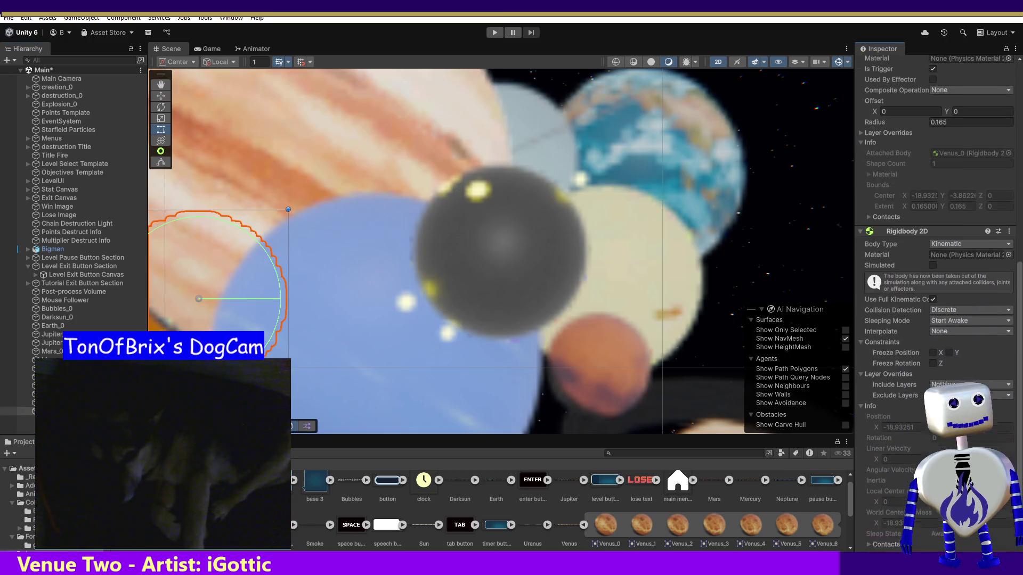
left_click(22, 403)
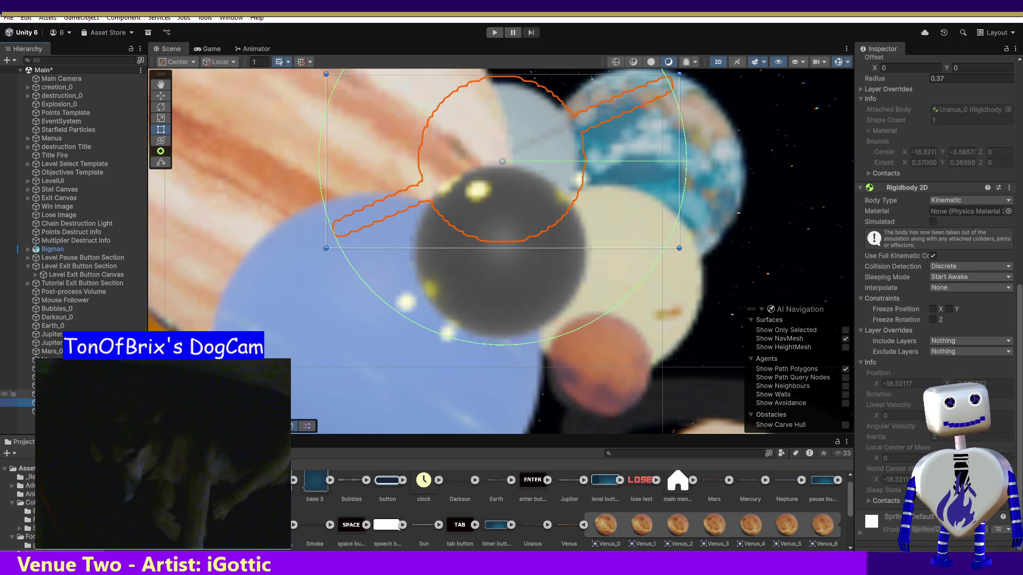
double_click(21, 385)
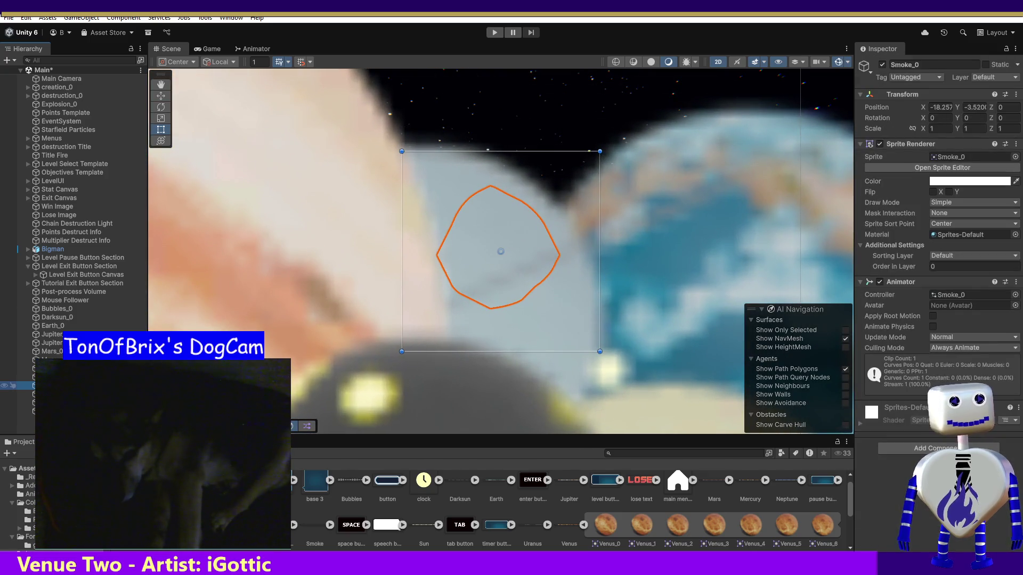
left_click(21, 394)
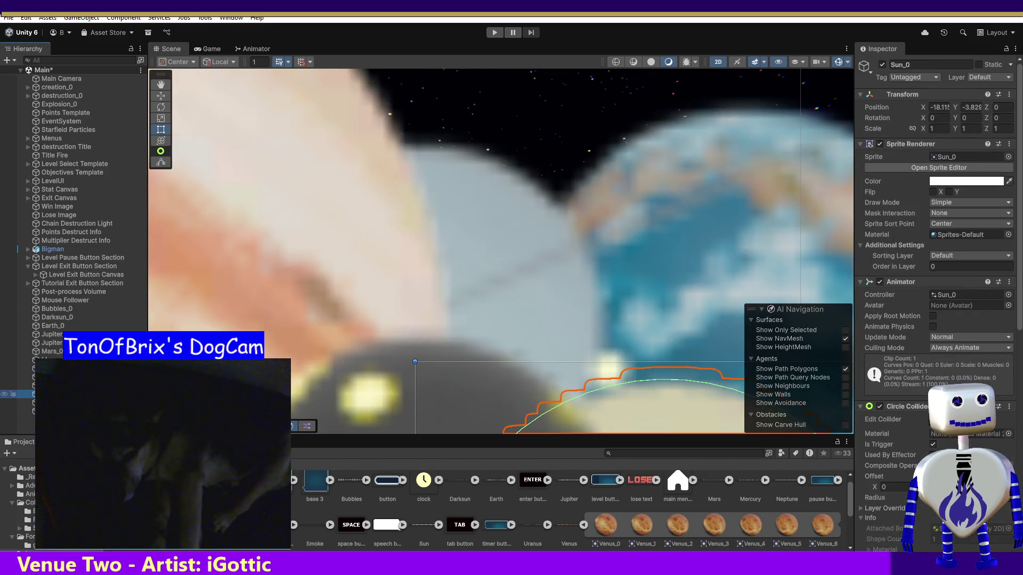
scroll(873, 352, "down", 4)
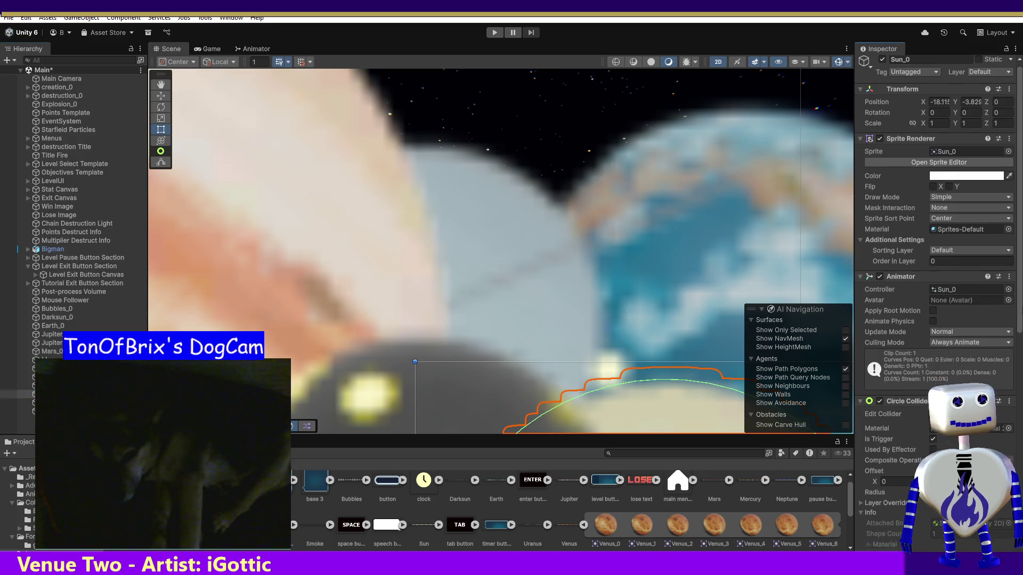
scroll(906, 320, "down", 8)
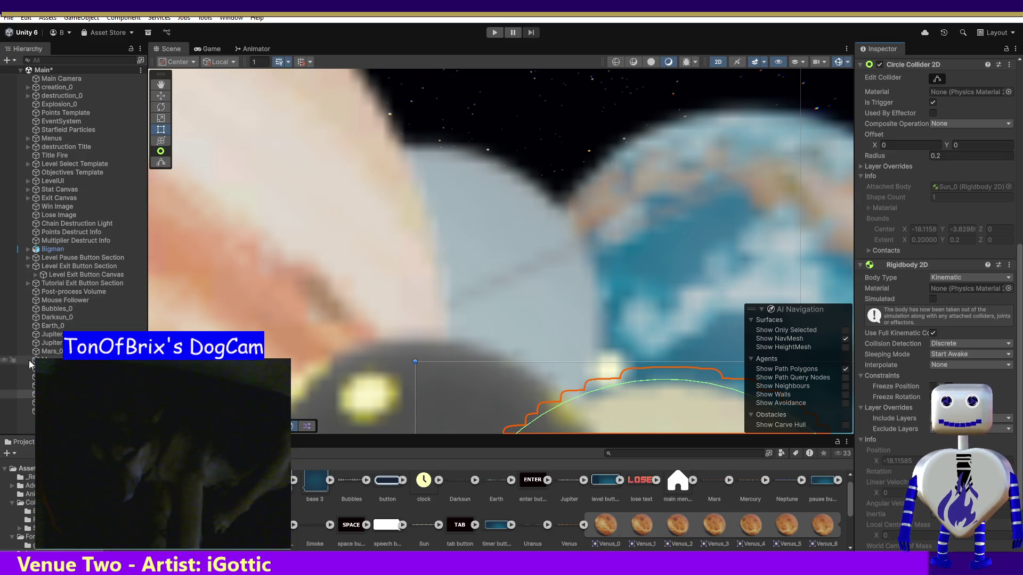
left_click(59, 376)
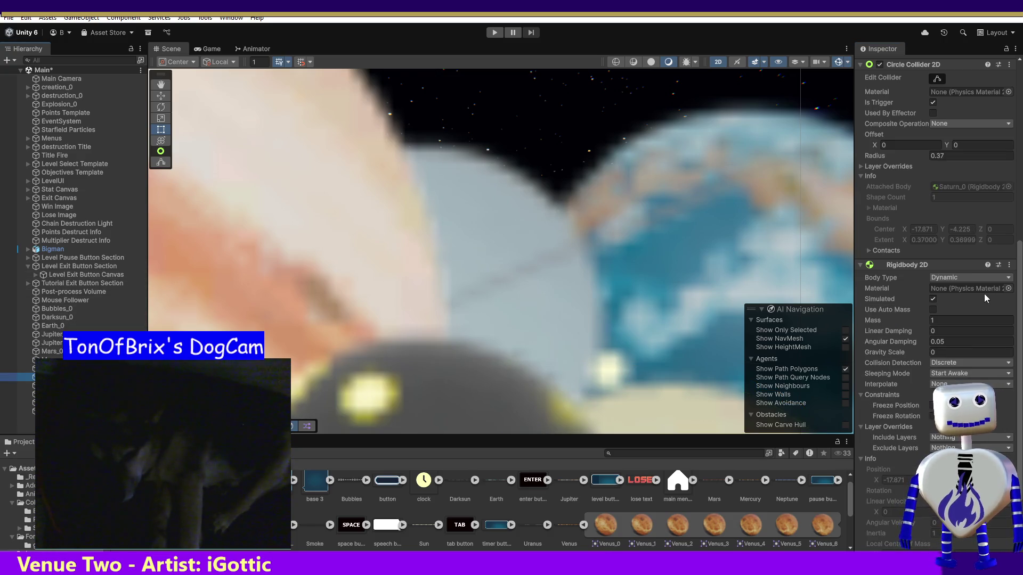
Make Saturn_0's Rigidbody 2D Kinematic, unsimulated, with full kinematic contacts.
left_click(938, 278)
left_click(933, 300)
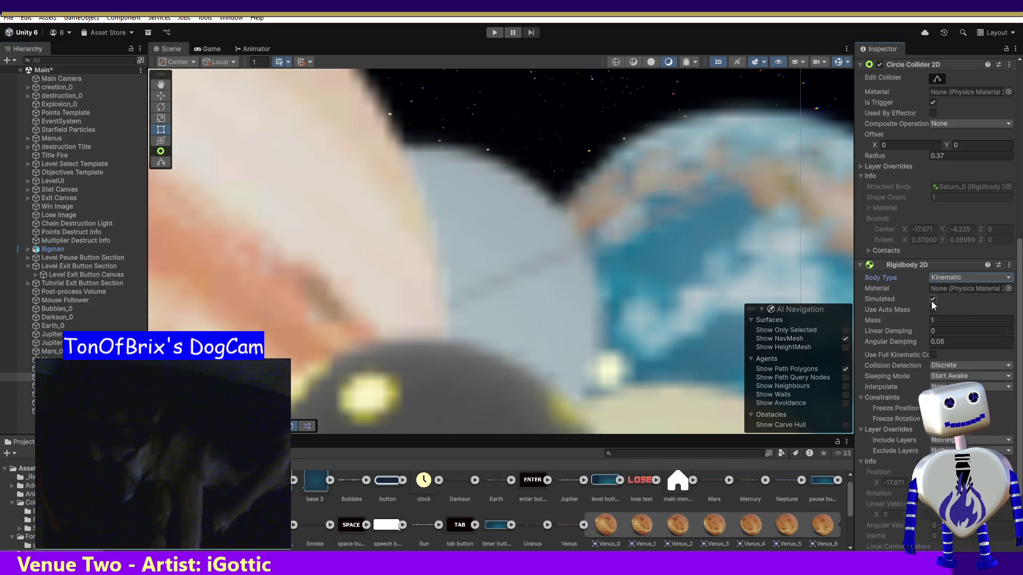
left_click(934, 299)
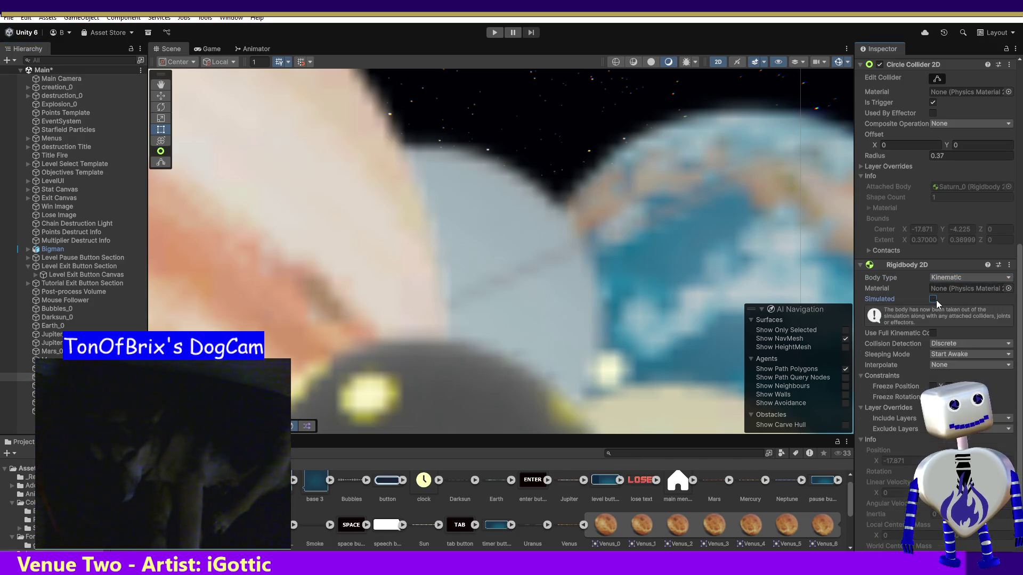
left_click(933, 332)
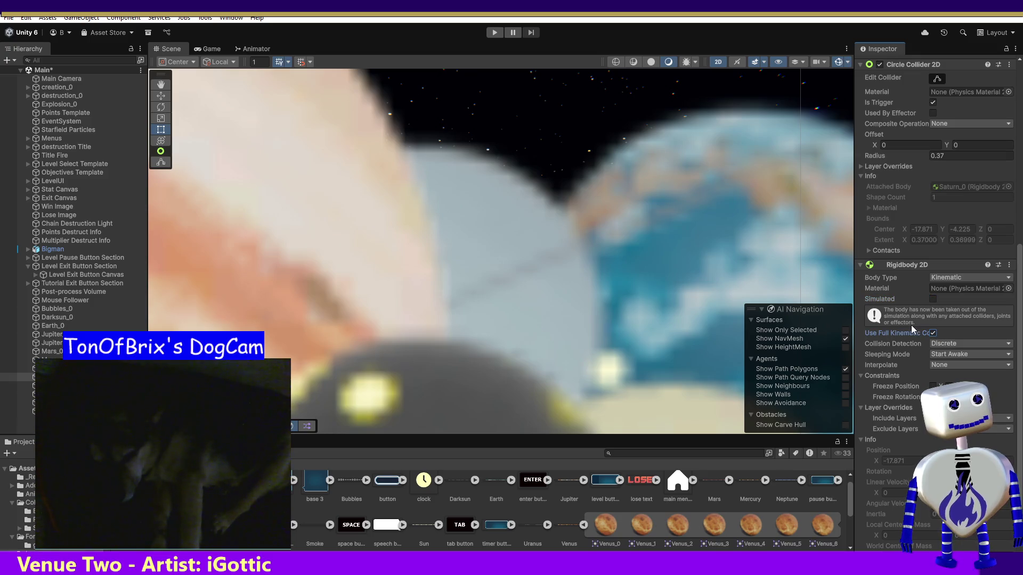
Give Neptune_0 a Kinematic, unsimulated Rigidbody 2D with full kinematic contacts.
left_click(54, 368)
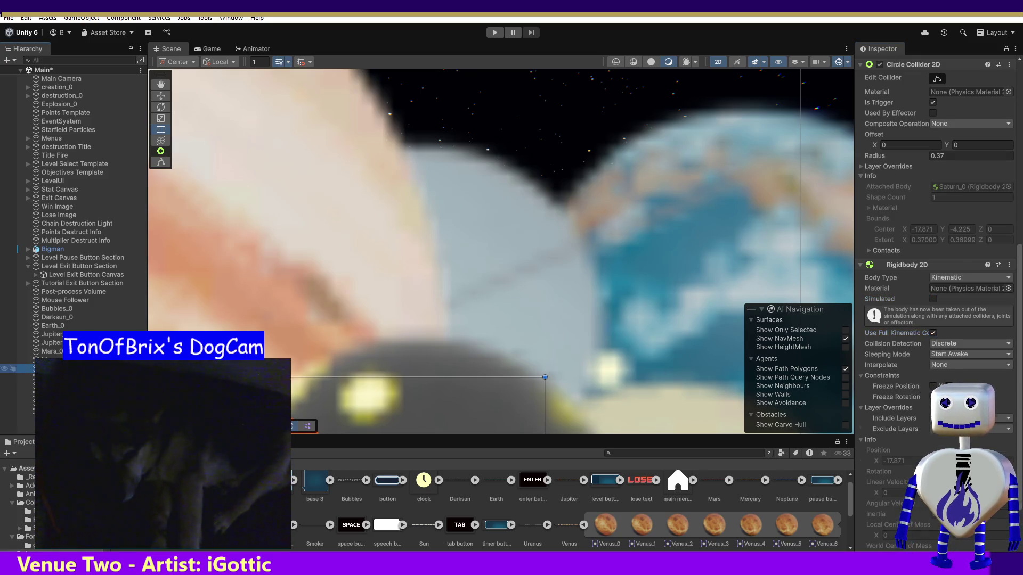
left_click(953, 277)
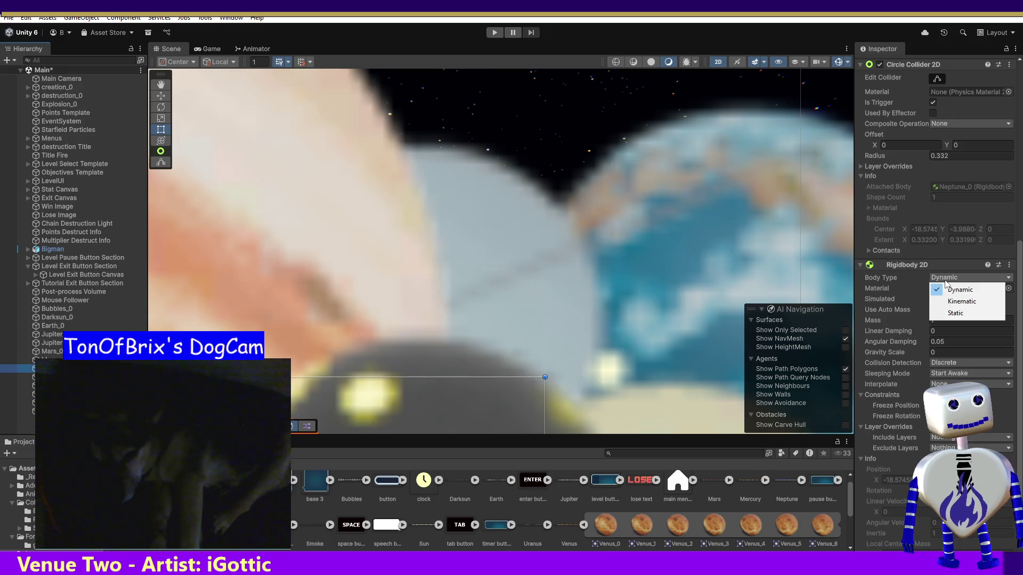
left_click(948, 302)
left_click(933, 298)
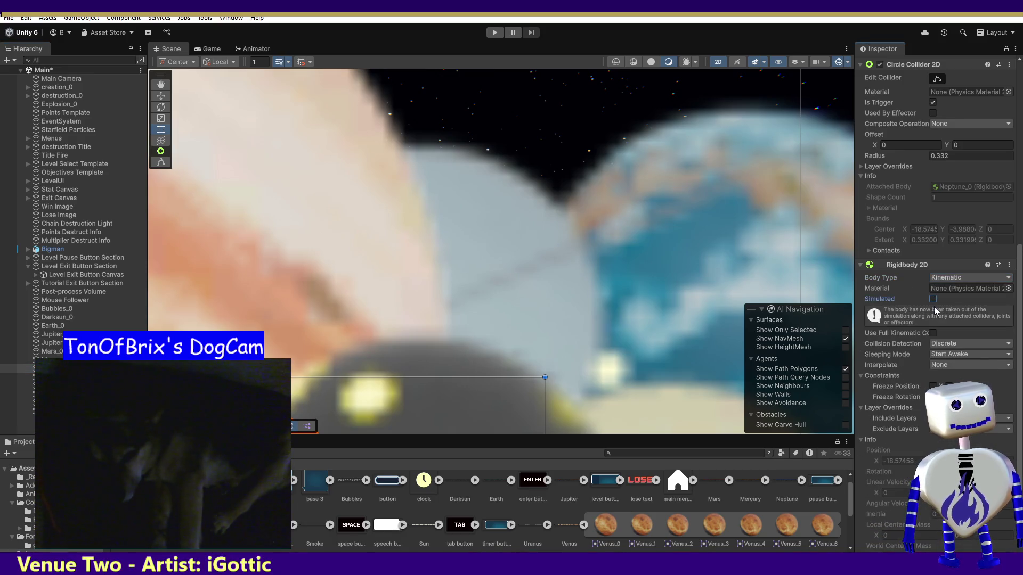
left_click(933, 333)
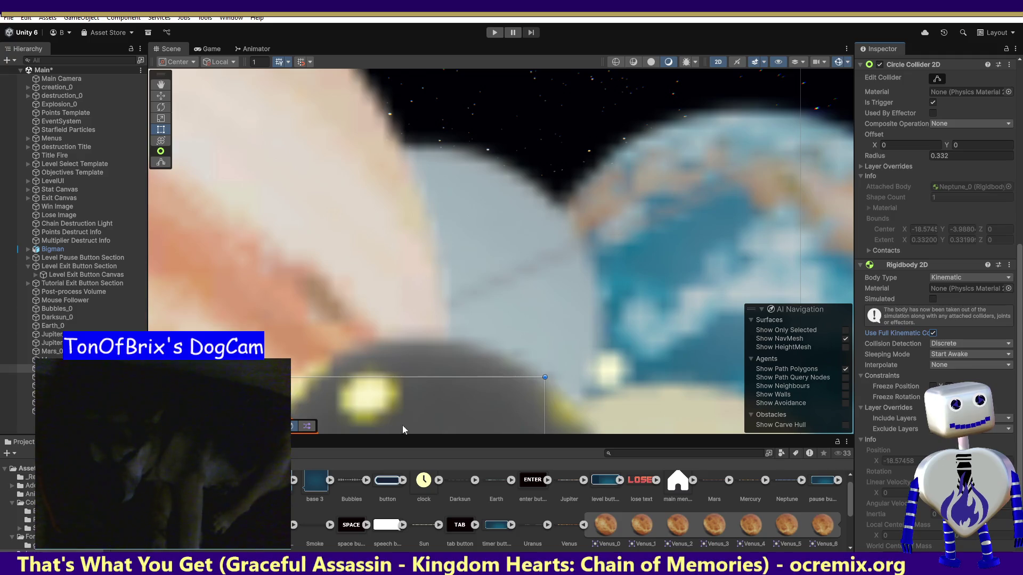
Set Mercury_0's Rigidbody 2D to Kinematic with Simulated unticked.
left_click(53, 359)
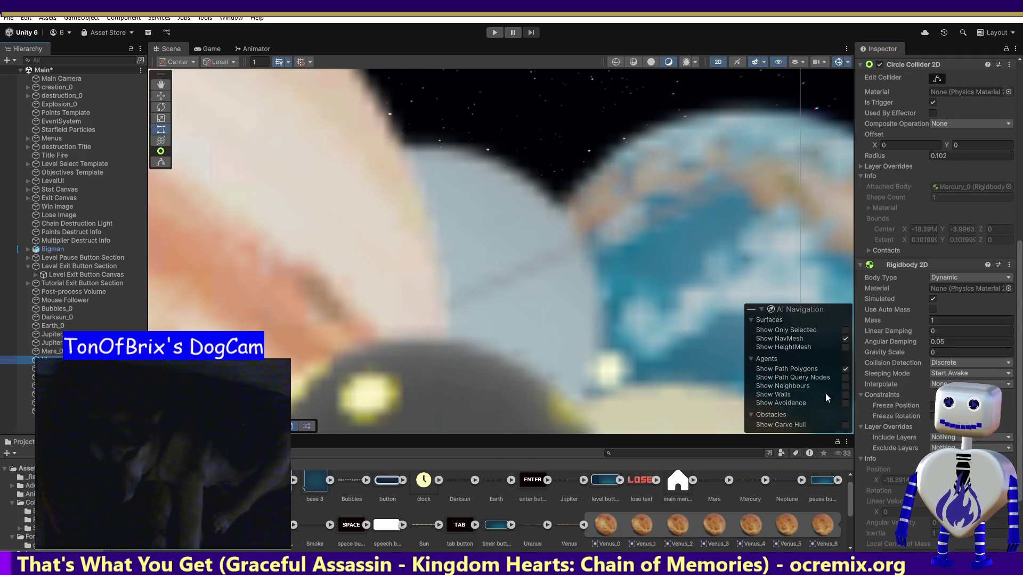
left_click(947, 284)
left_click(936, 300)
left_click(933, 299)
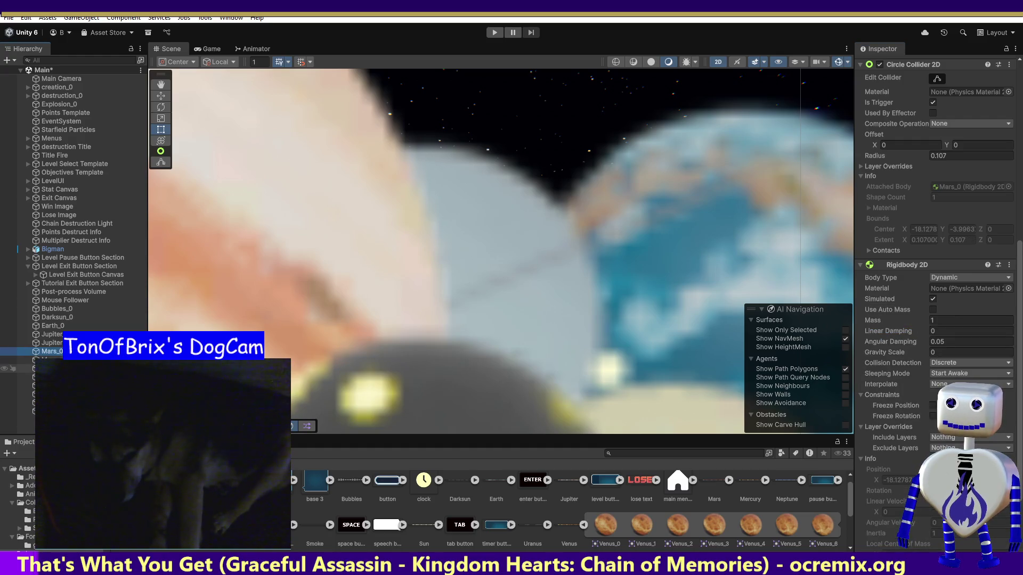
Make Mars_0 and Jupiter Title Kinematic and unsimulated, with full kinematic contacts on Jupiter Title.
left_click(943, 278)
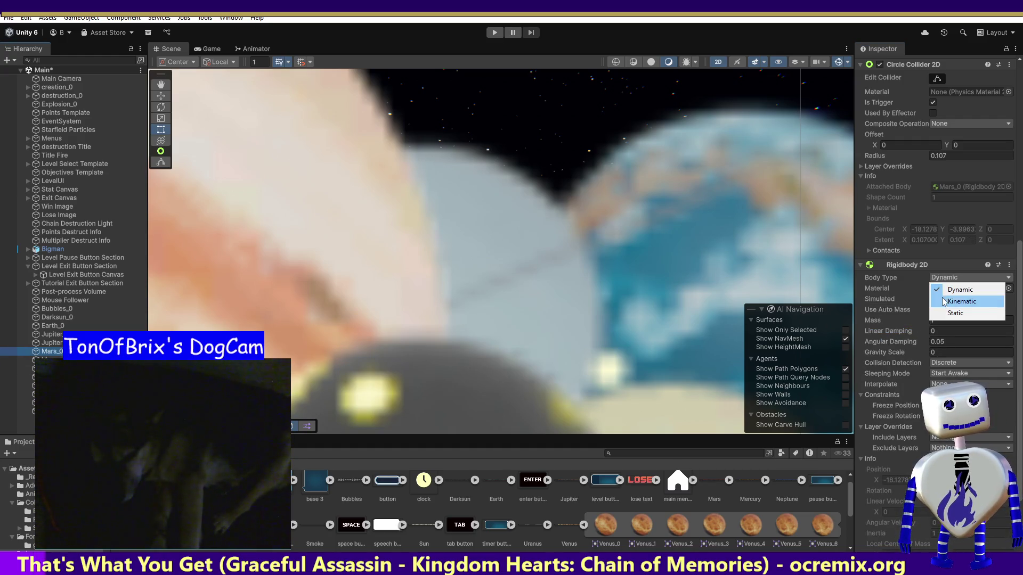
left_click(944, 301)
left_click(933, 300)
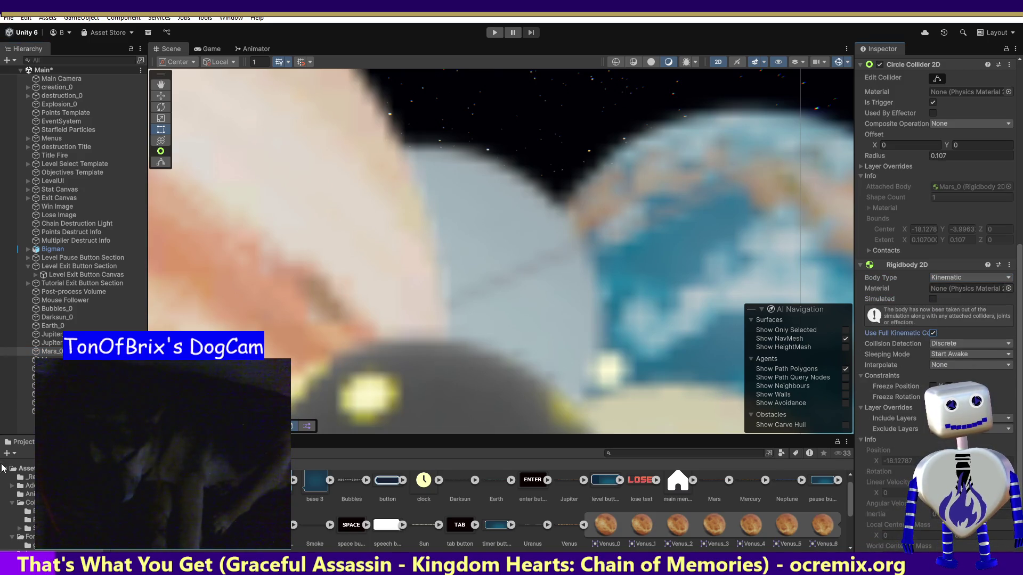
left_click(51, 345)
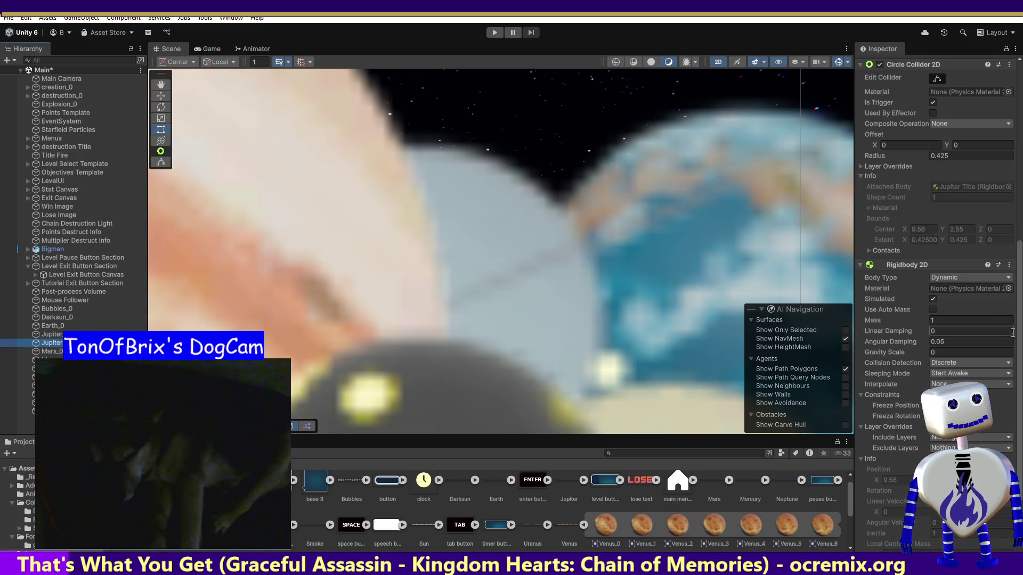
left_click(947, 279)
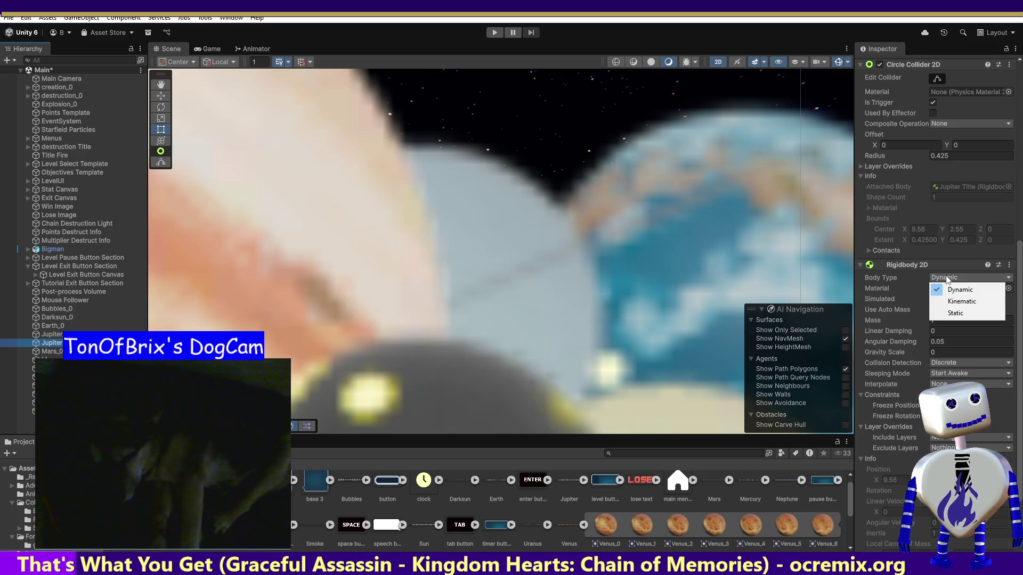
left_click(958, 303)
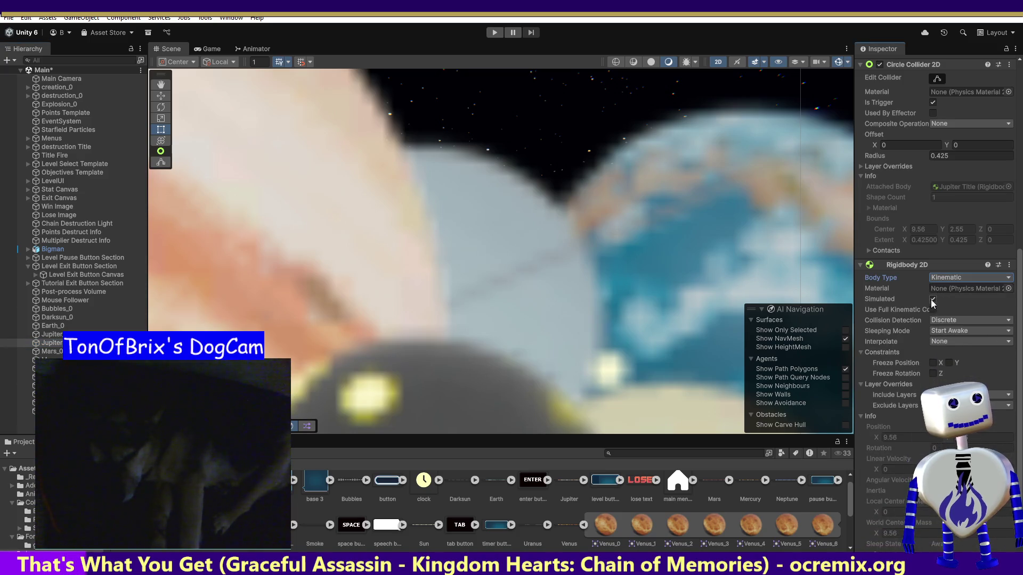
left_click(933, 300)
left_click(933, 332)
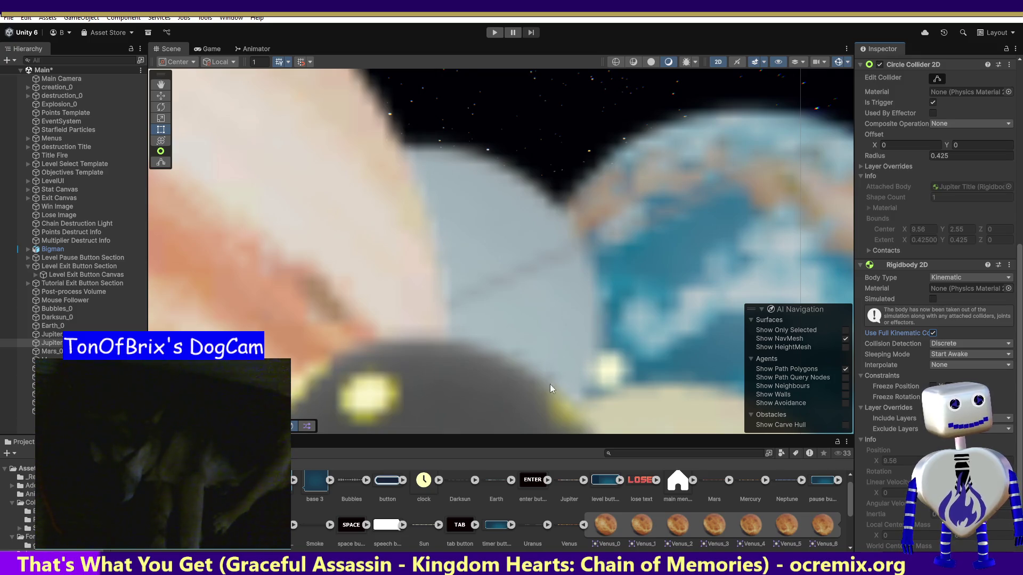
Give Jupiter_0 a Kinematic, unsimulated Rigidbody 2D with full kinematic contacts.
left_click(52, 334)
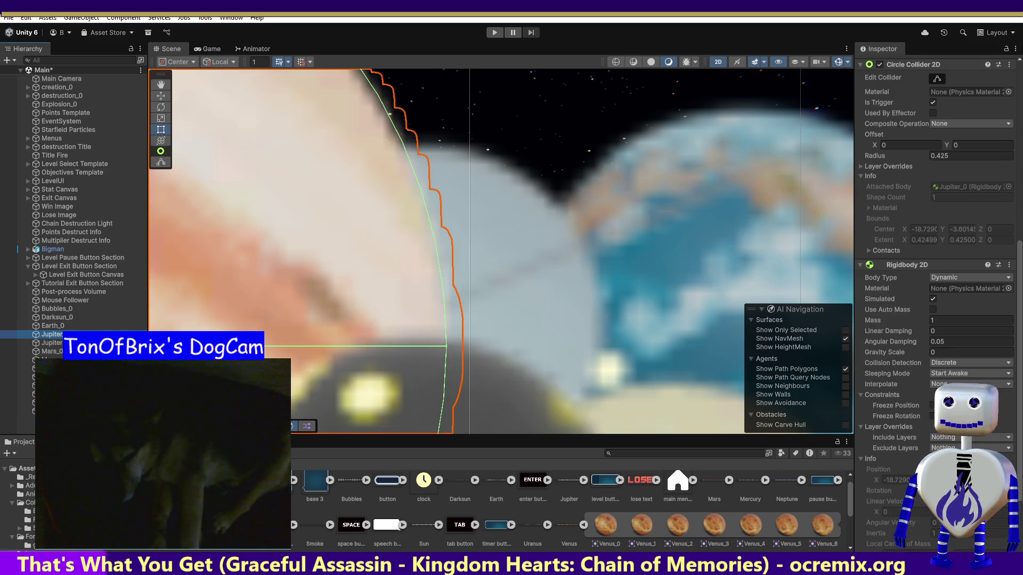
left_click(935, 280)
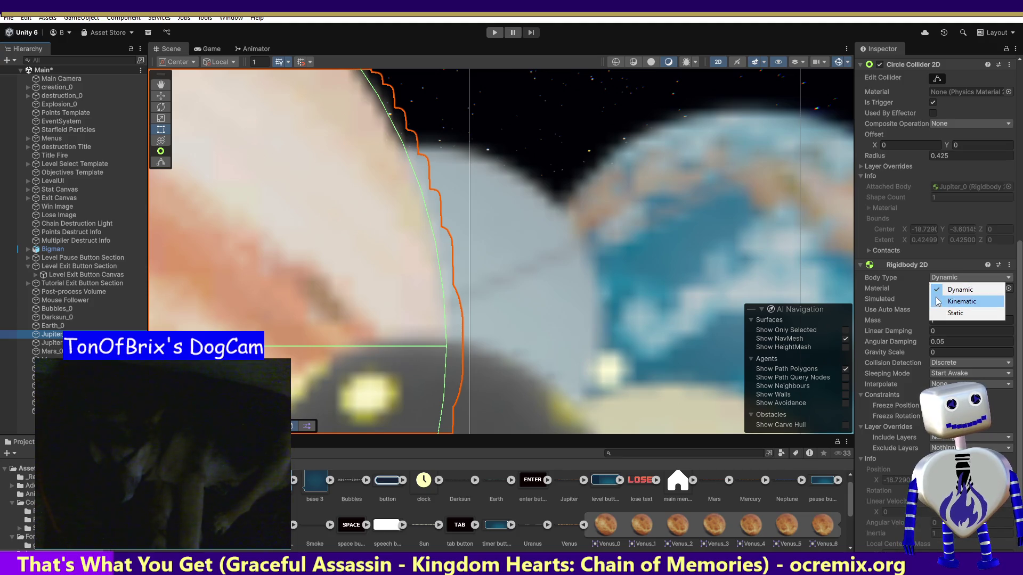
left_click(935, 300)
left_click(932, 300)
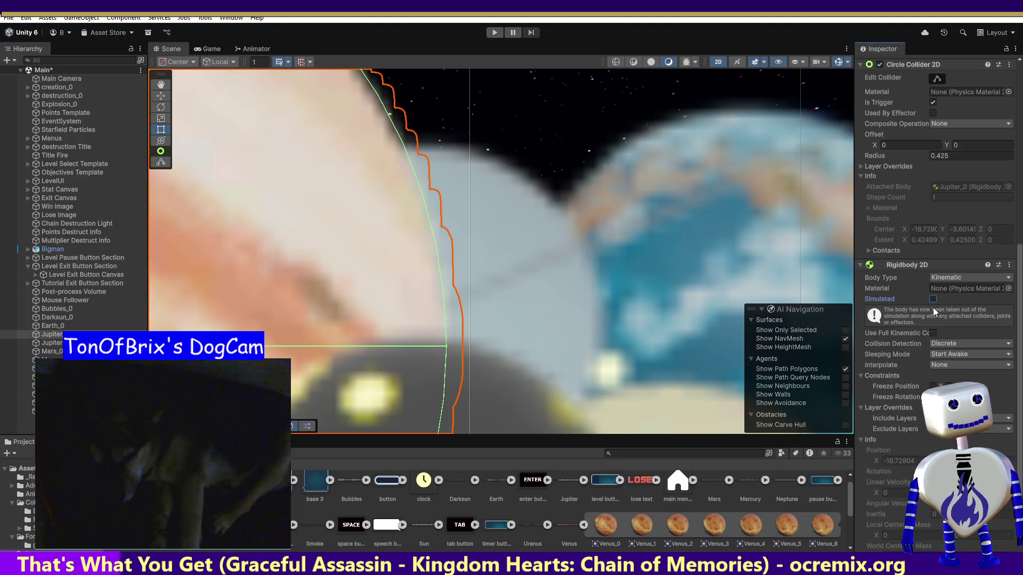
left_click(934, 333)
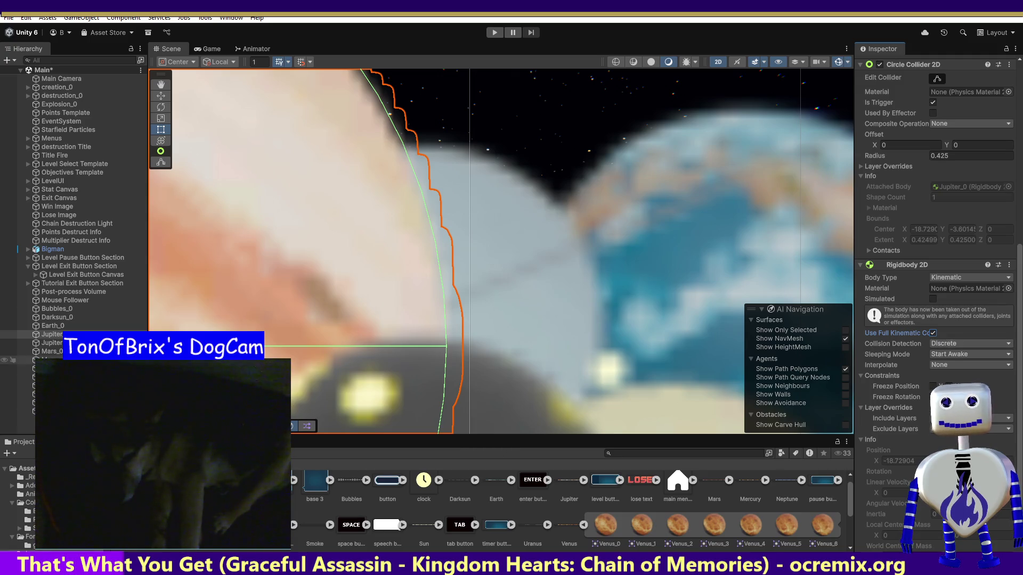
Make Earth_0 and Darksun_0 Kinematic and unsimulated, then enter Play mode.
left_click(52, 325)
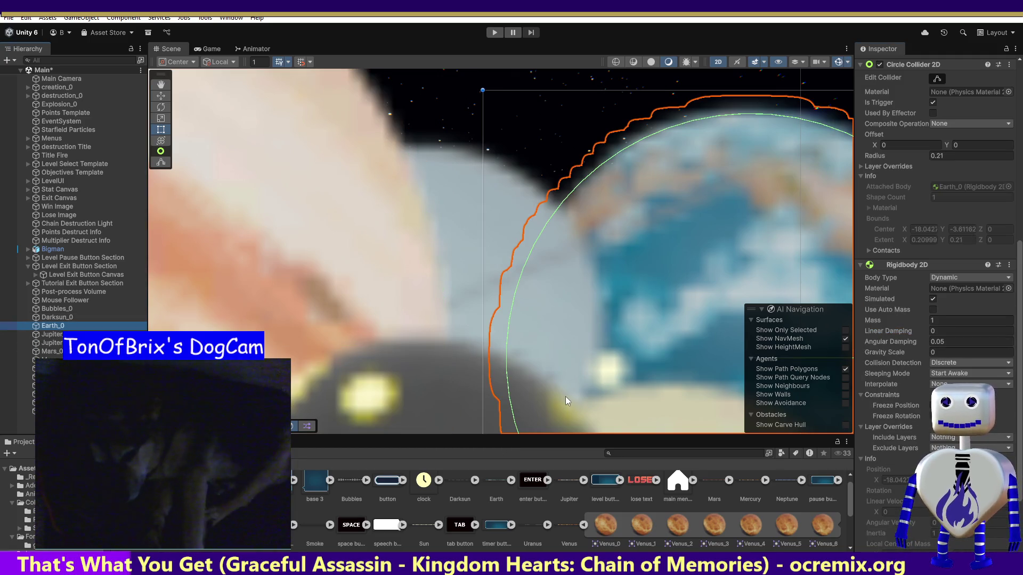
left_click(949, 278)
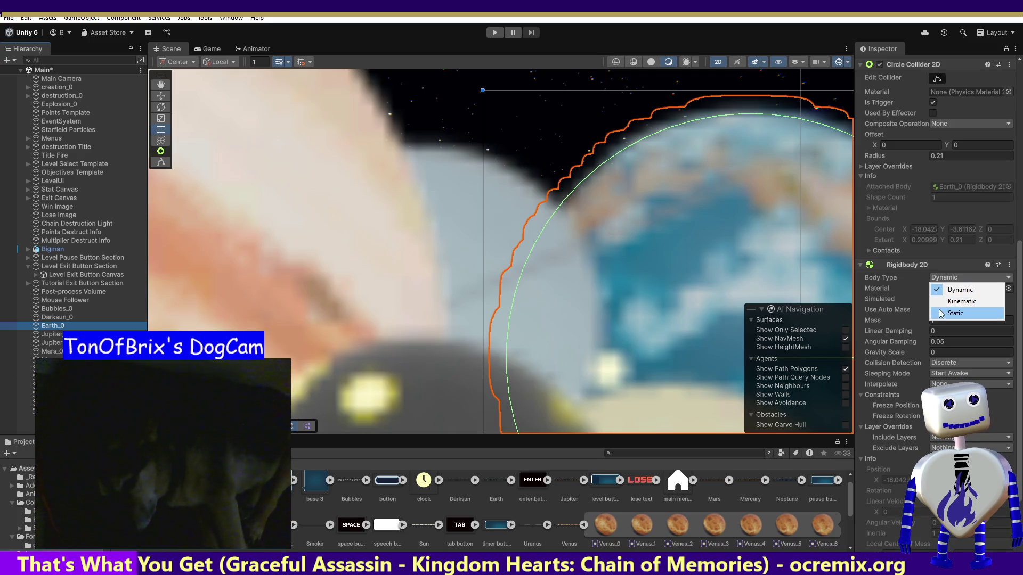
left_click(935, 296)
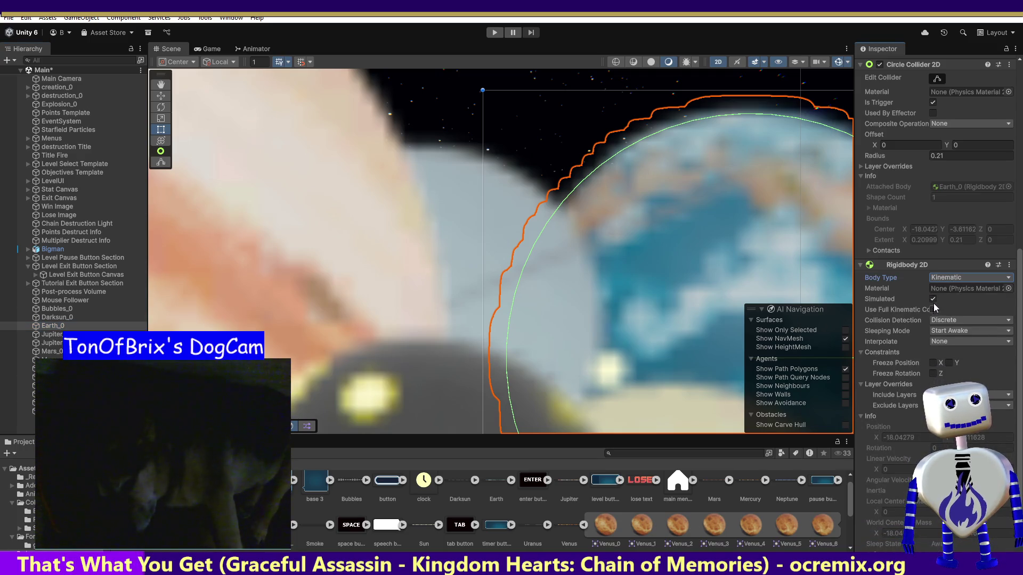
left_click(933, 298)
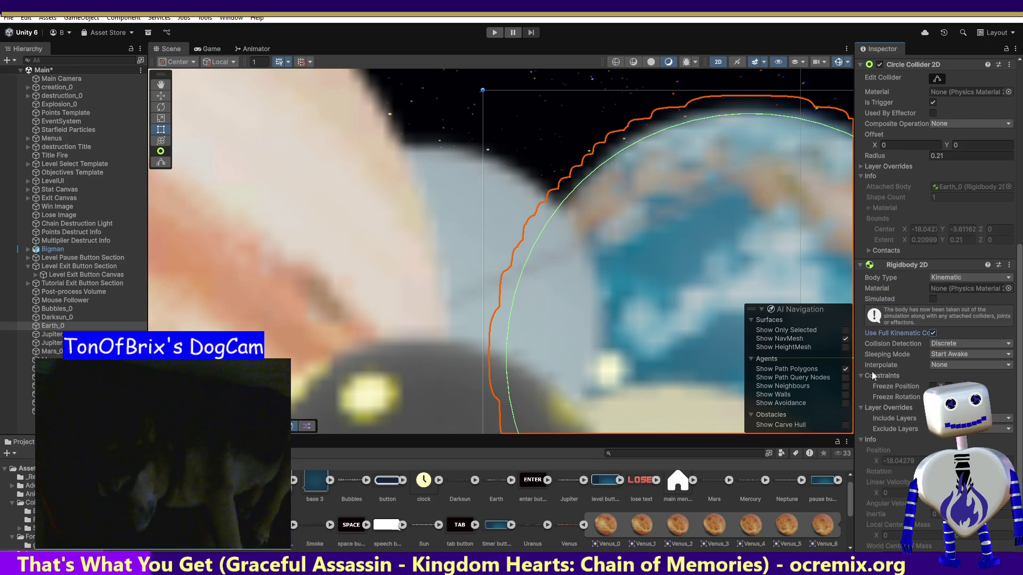
left_click(57, 317)
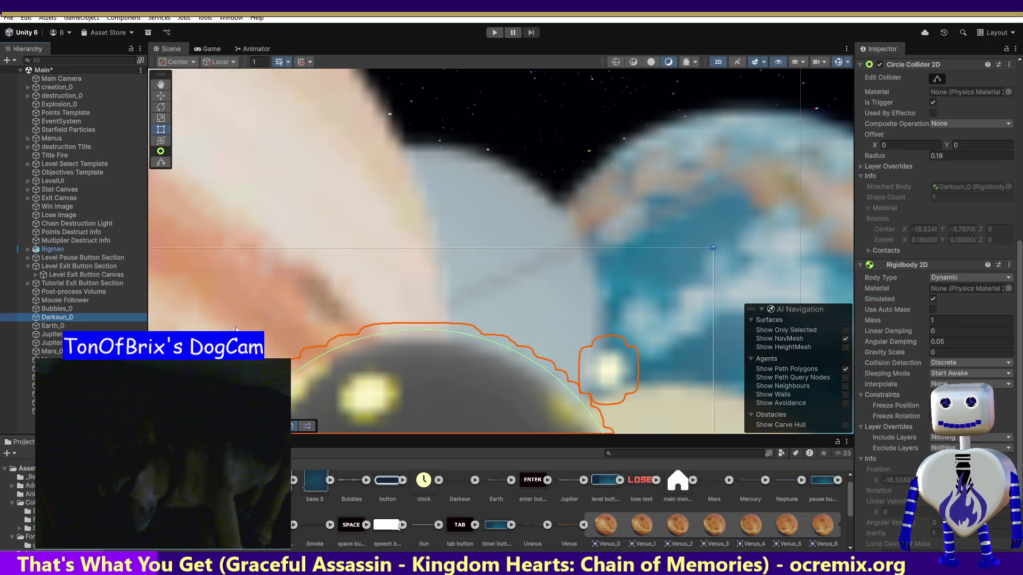
left_click(952, 278)
left_click(954, 303)
left_click(933, 299)
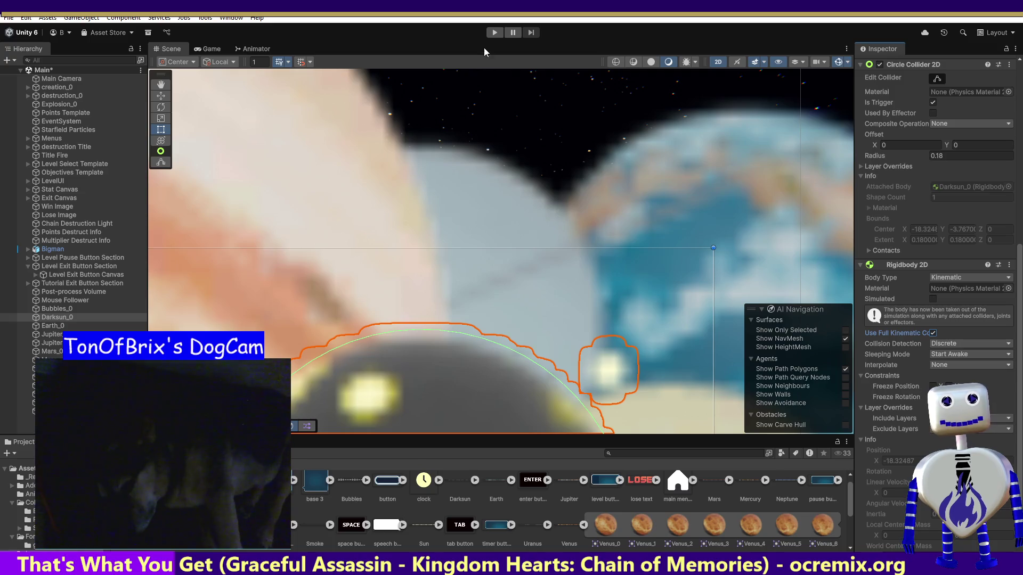
left_click(494, 32)
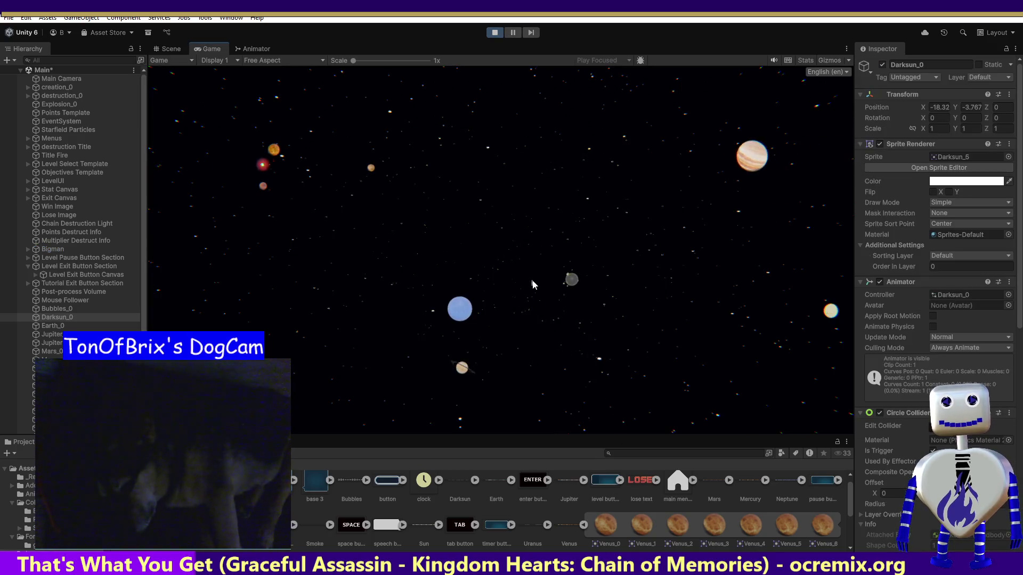
Start the SKILL CHALLENGE level from the level select and watch planets drift, then select Earth_0.
left_click(507, 227)
left_click(522, 286)
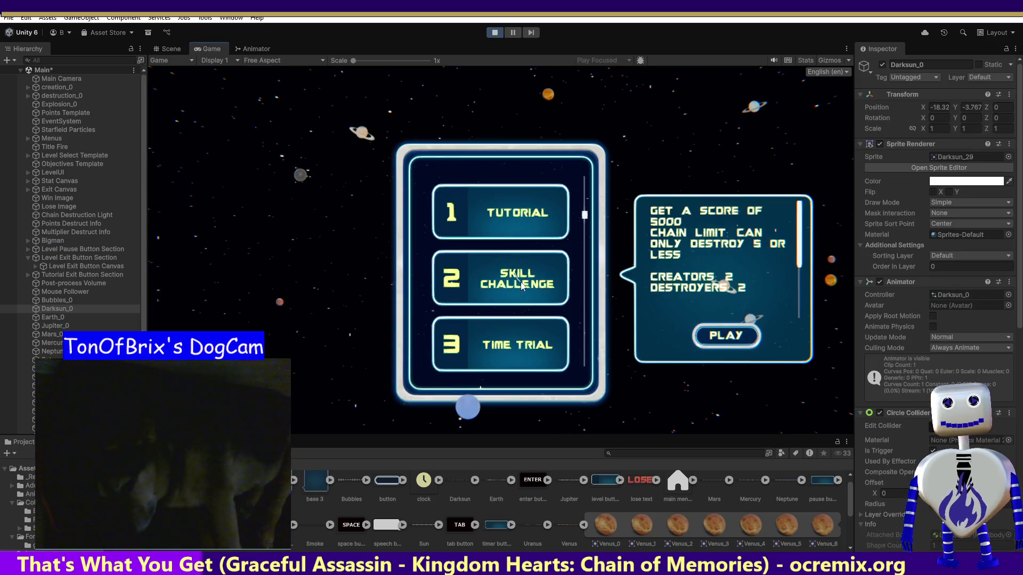
left_click(738, 337)
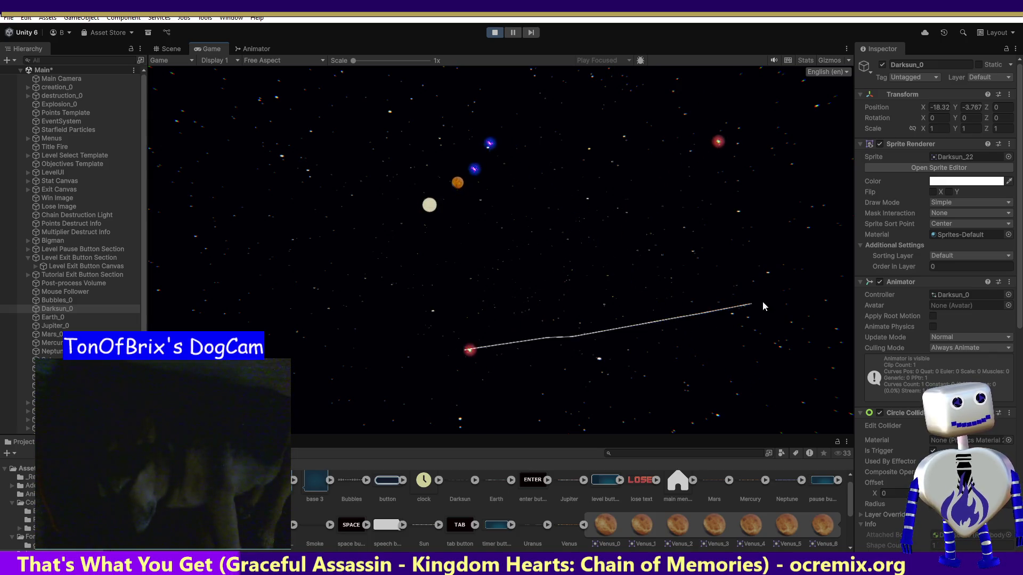
left_click_drag(1019, 287, 1017, 302)
scroll(1000, 344, "down", 3)
scroll(1001, 345, "up", 4)
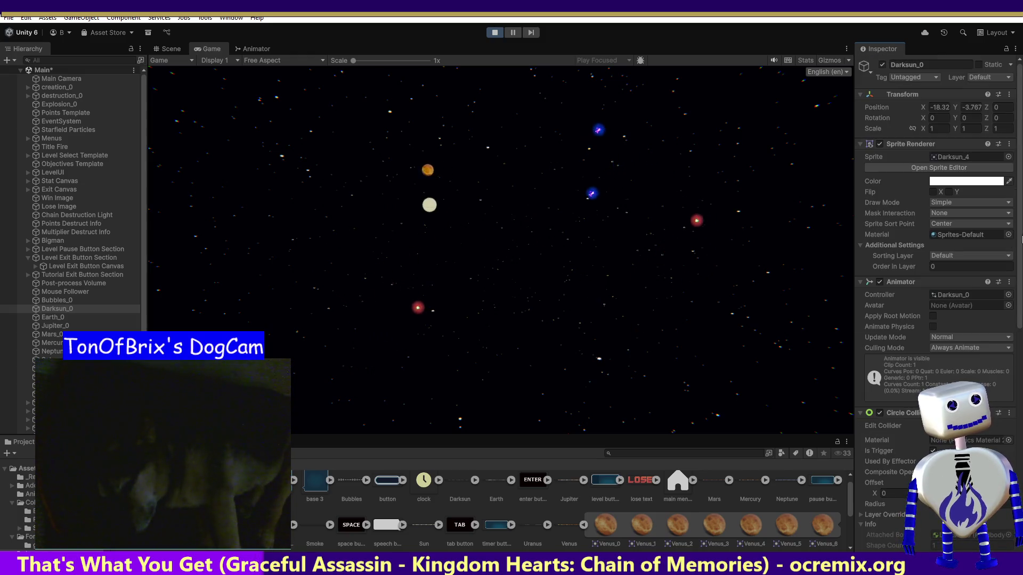
left_click(55, 318)
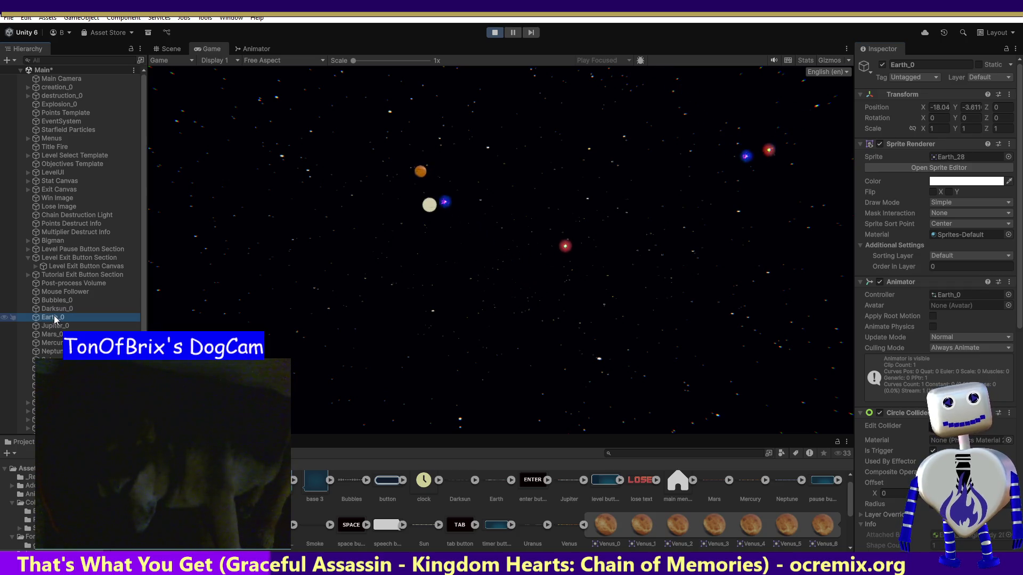
Inspect VENUS-2 and SUN-1 during play, then place a Jupiter planet in the game field.
scroll(70, 213, "down", 2)
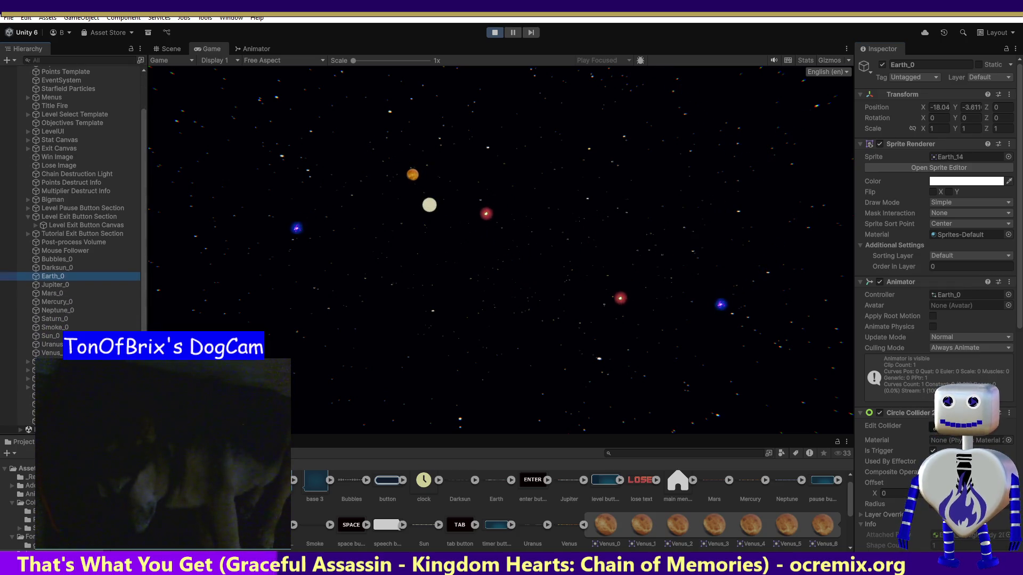
left_click(48, 421)
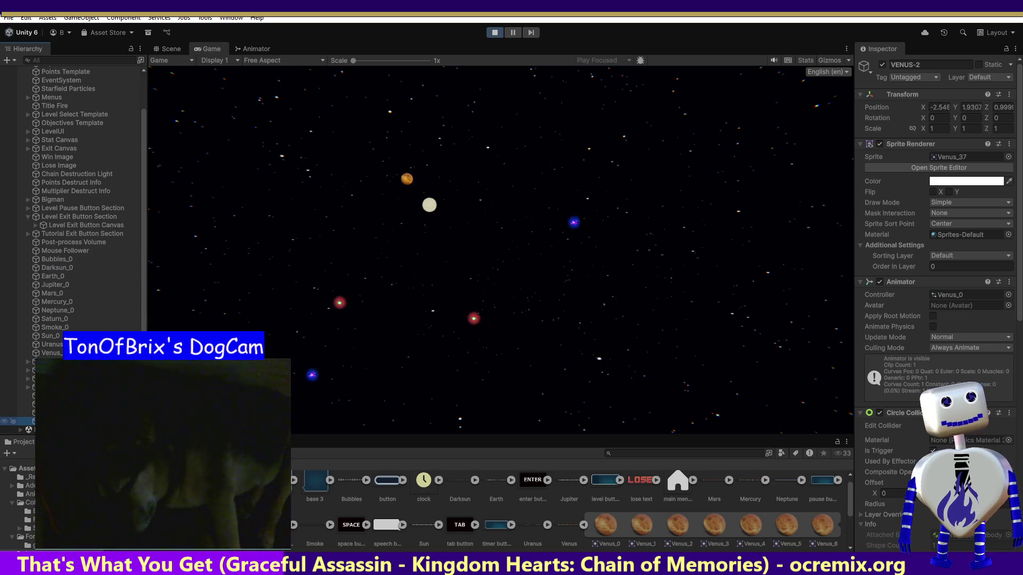
left_click(22, 404)
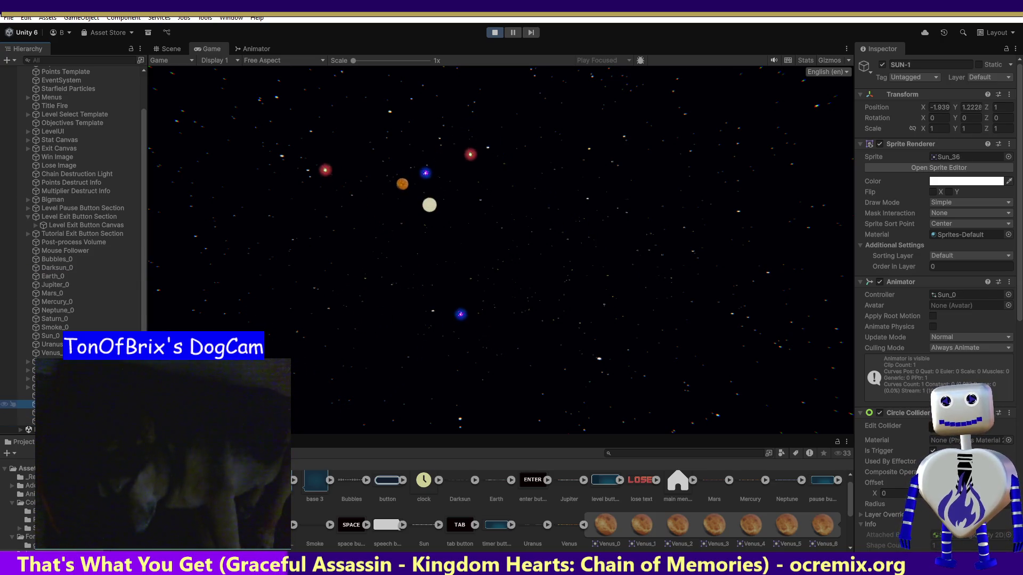
left_click(21, 420)
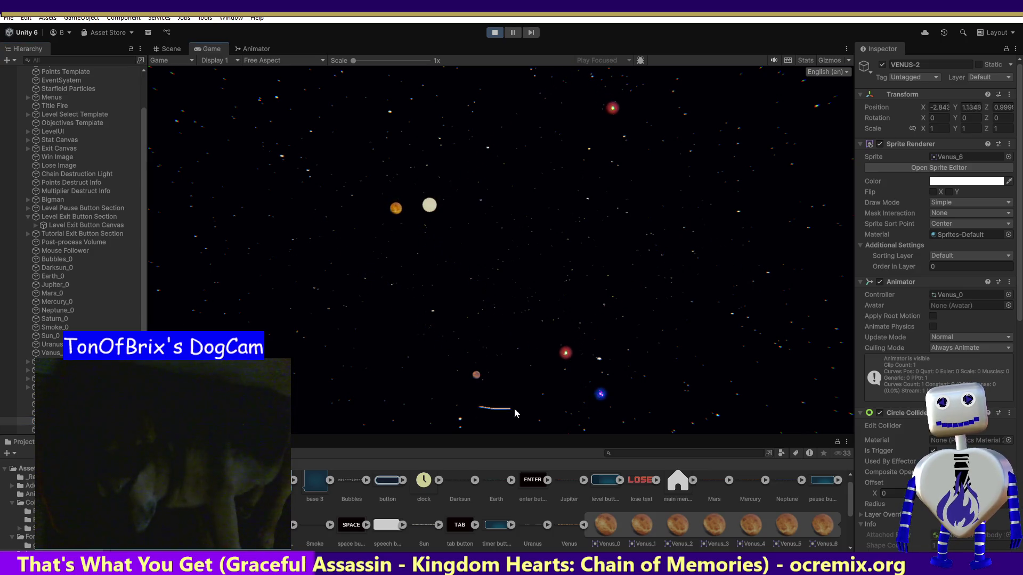
left_click(647, 352)
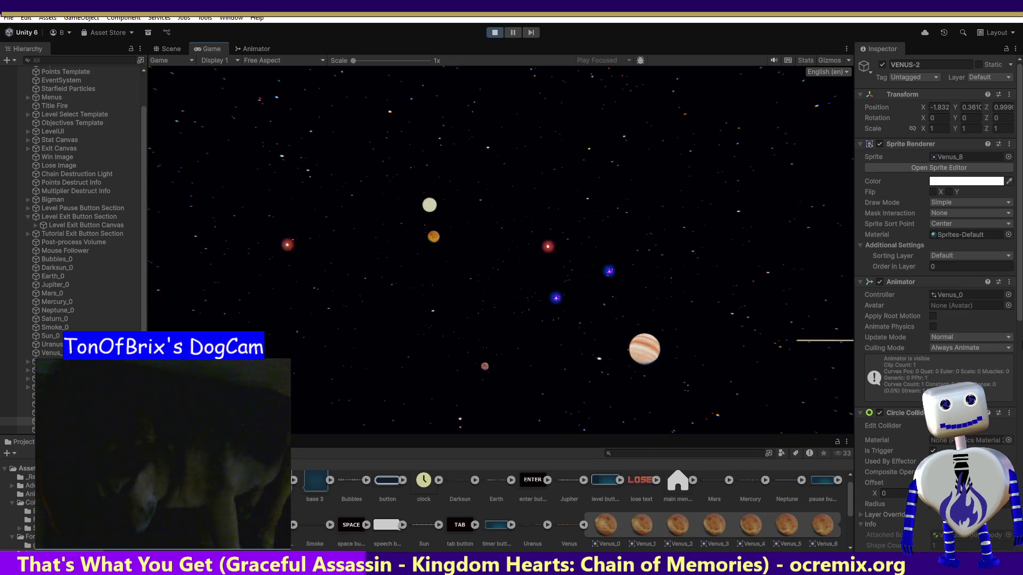
left_click_drag(1020, 347, 1010, 370)
scroll(1011, 370, "down", 1)
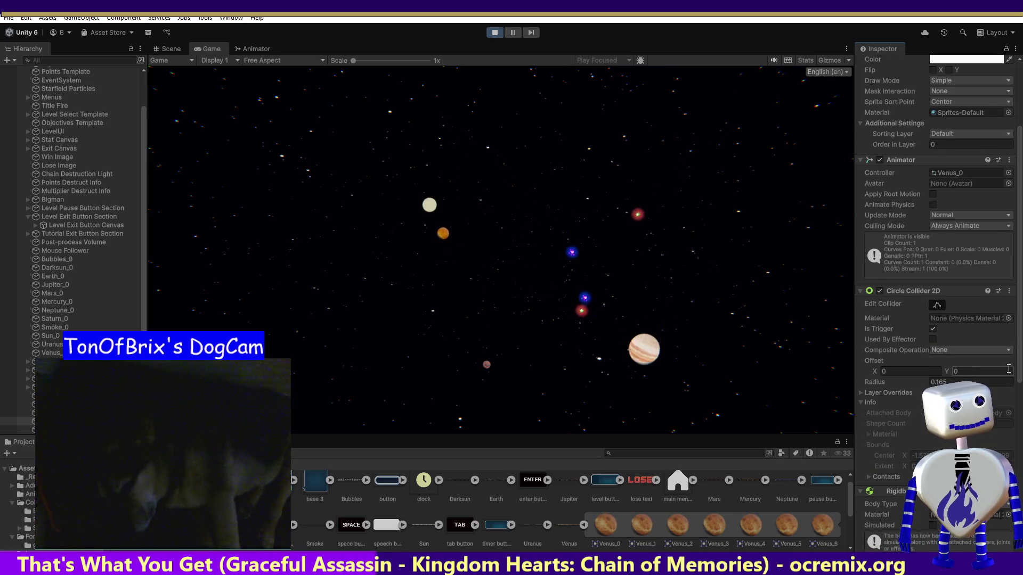
scroll(1008, 369, "down", 10)
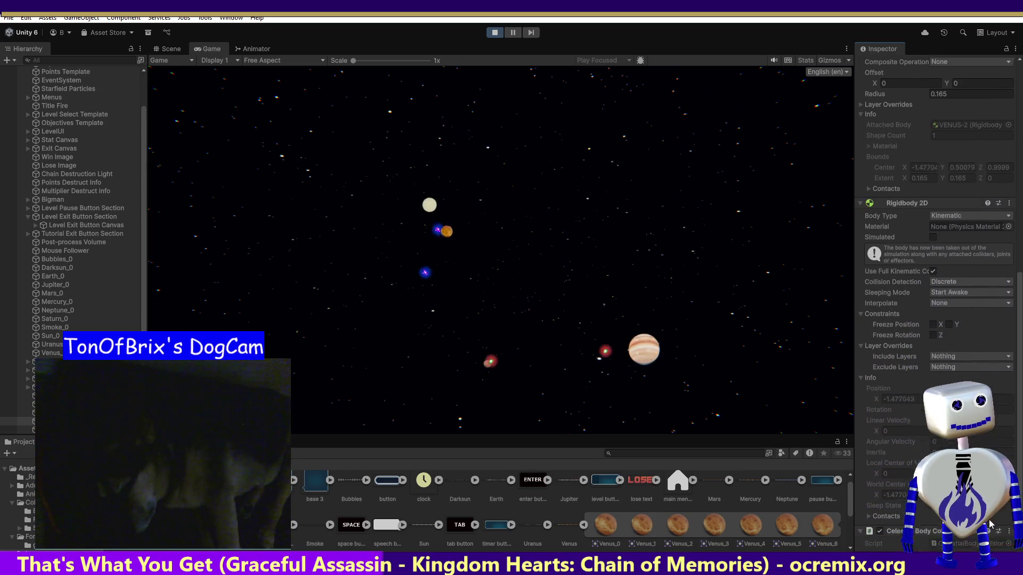
scroll(1009, 369, "down", 1)
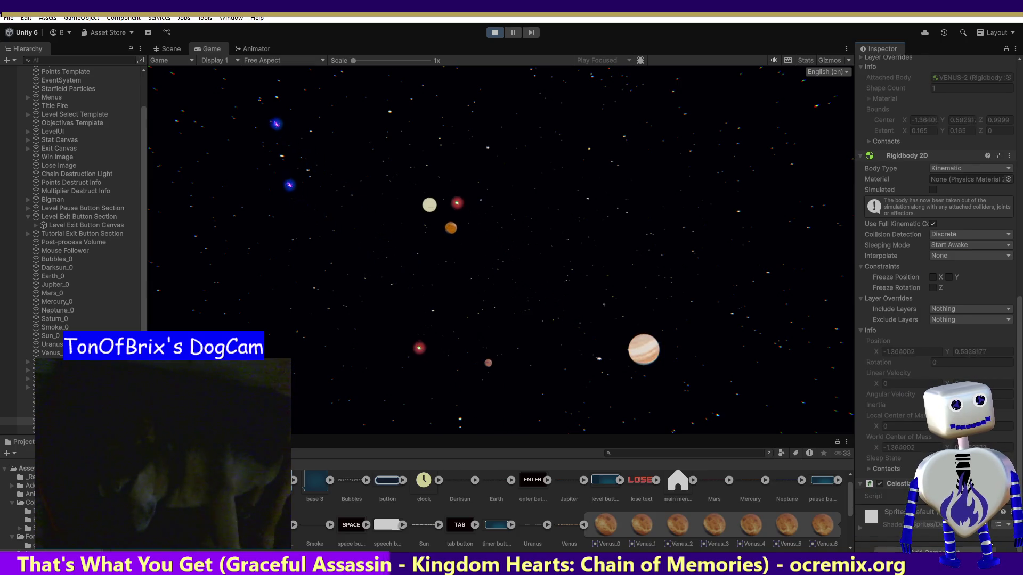
scroll(1008, 368, "up", 4)
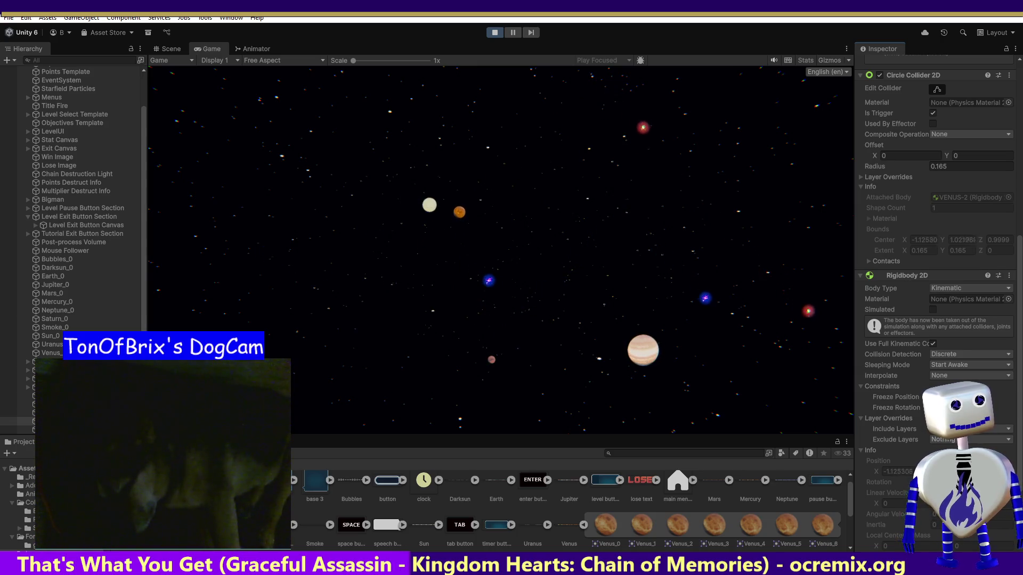
left_click(950, 366)
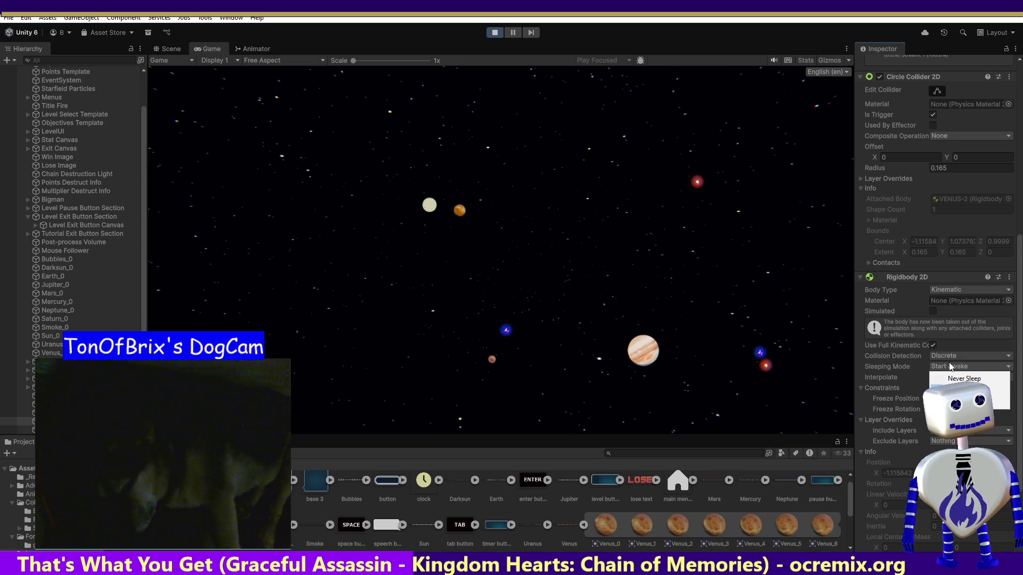
left_click(866, 372)
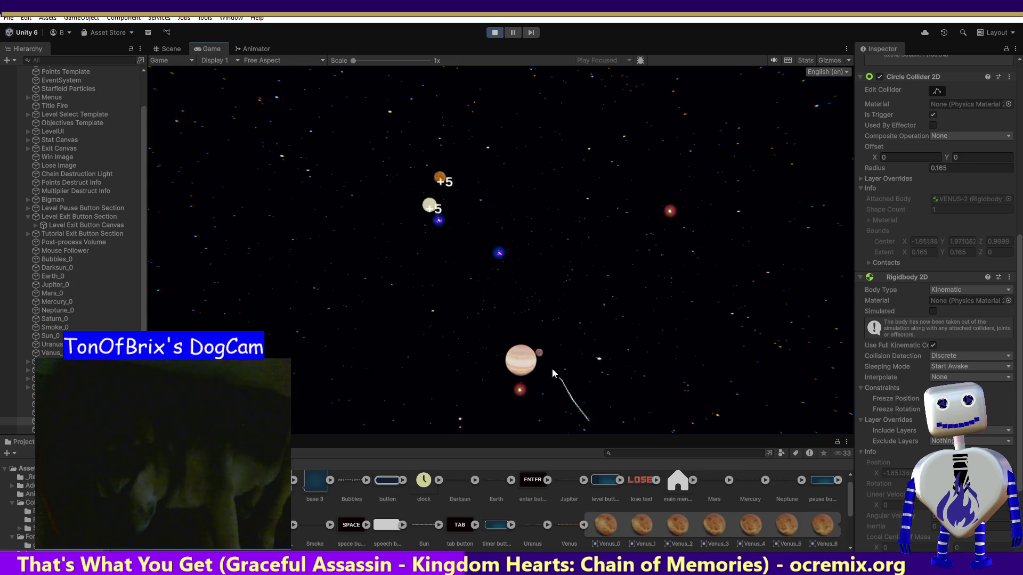
Crash Jupiter for points, then drag Earth down-left and back up-right across the starfield.
left_click(517, 356)
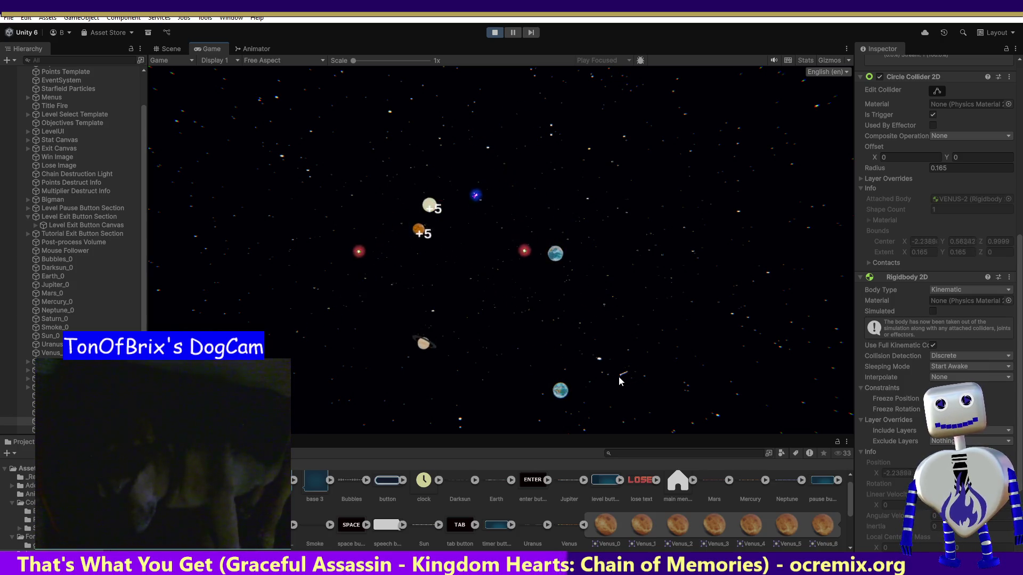
mouse_move(555, 254)
left_mouse_down()
mouse_move(449, 330)
mouse_move(455, 344)
left_mouse_up()
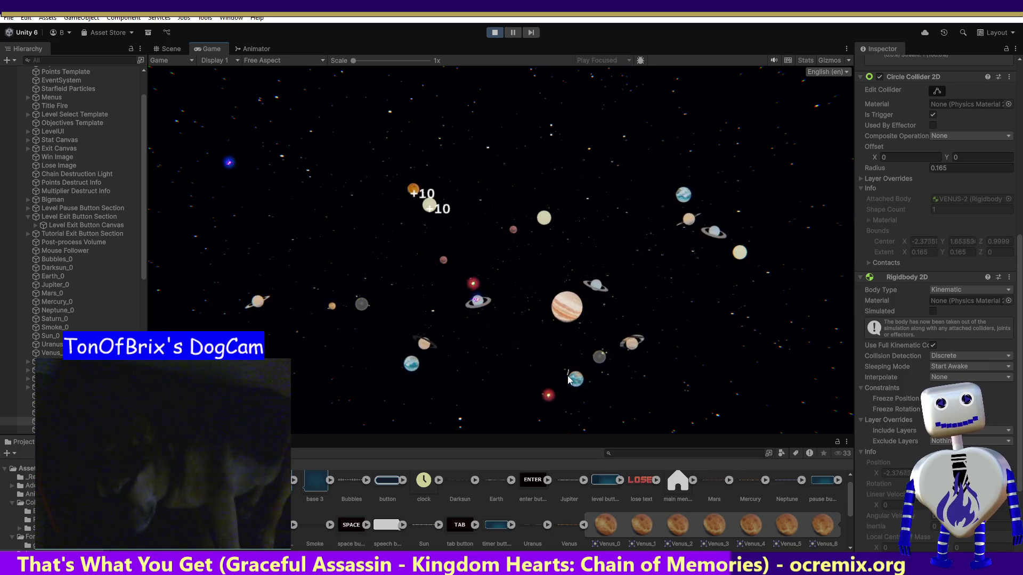
mouse_move(573, 387)
left_mouse_down()
mouse_move(574, 359)
mouse_move(602, 342)
left_mouse_up()
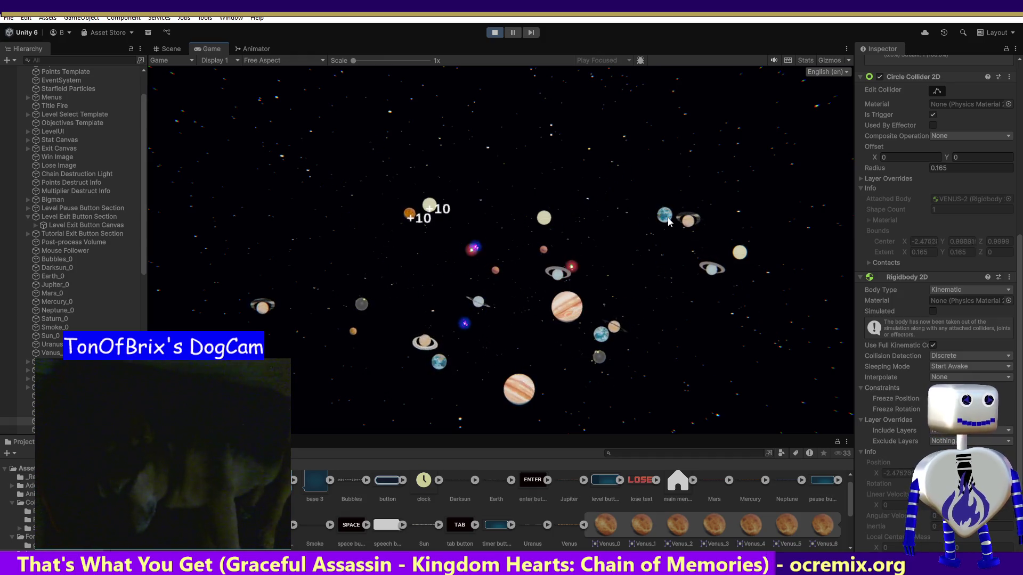
Try Dynamic on VENUS-2 and undo it, then set SUN-1 to Dynamic with Simulated ticked.
left_click(969, 290)
left_click(969, 302)
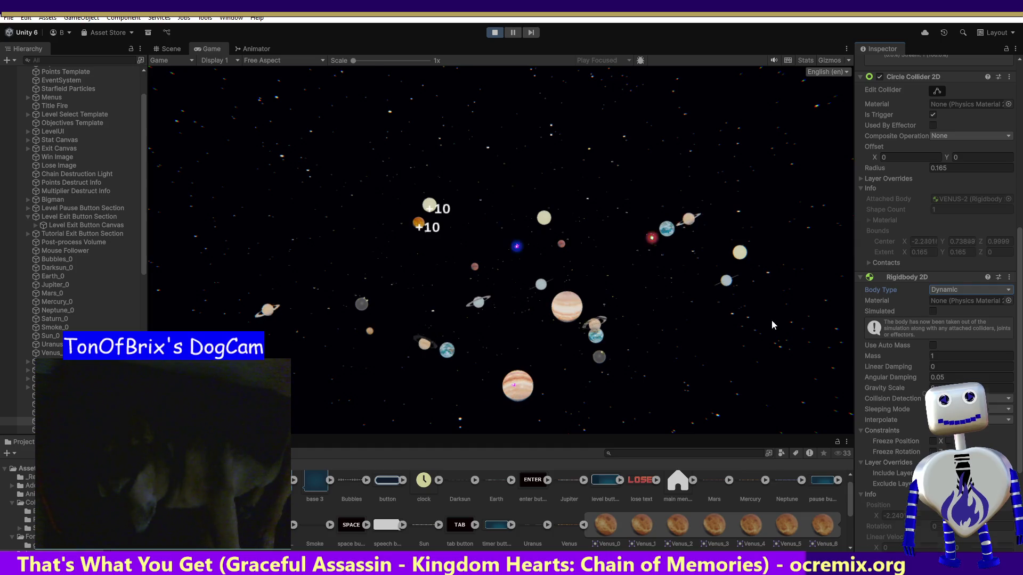
key("ctrl+z")
key("ctrl+z")
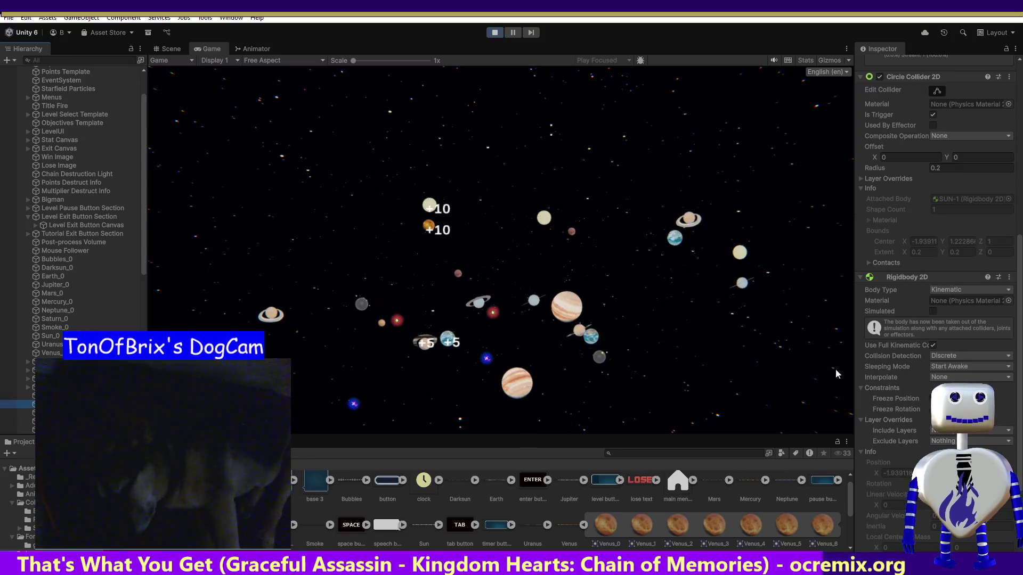
left_click(962, 291)
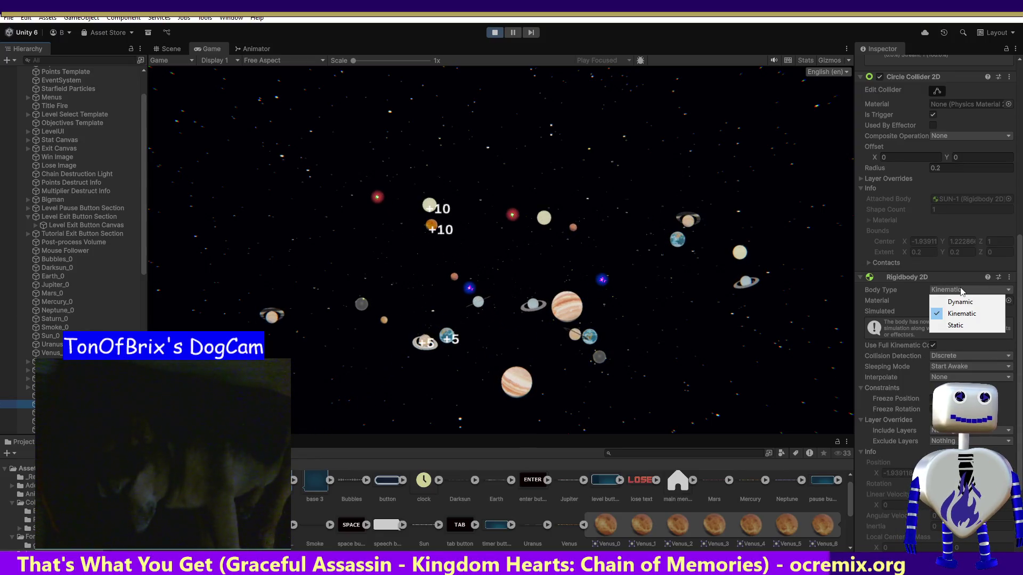
left_click(959, 302)
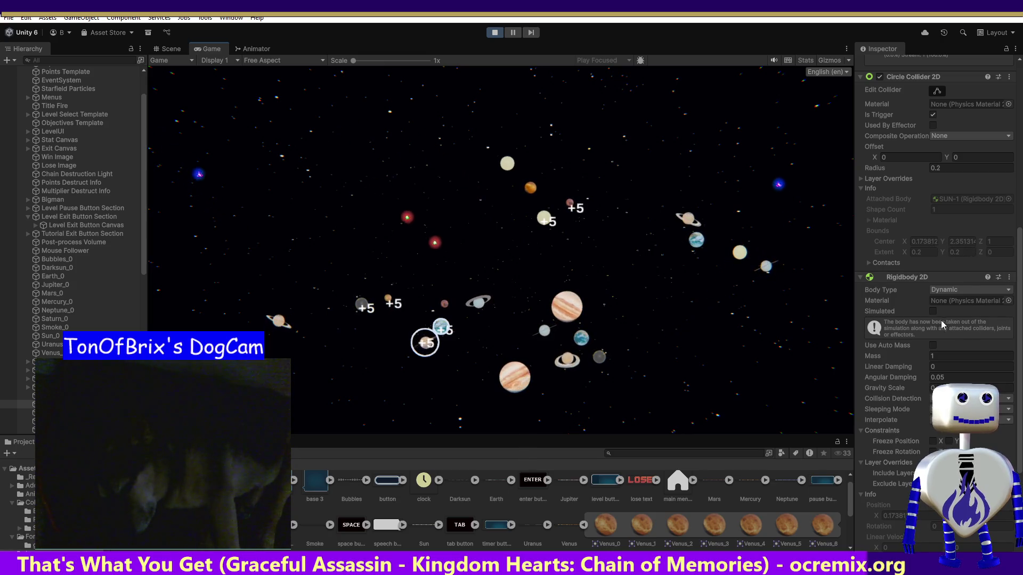
left_click(932, 311)
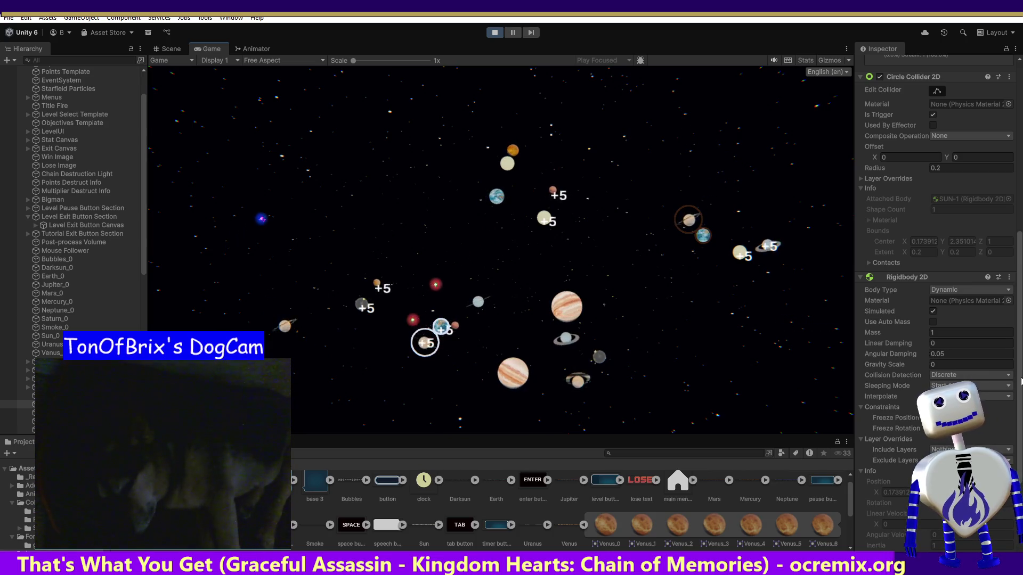
Switch SUN-1's Rigidbody 2D Body Type back to Kinematic.
left_click(960, 294)
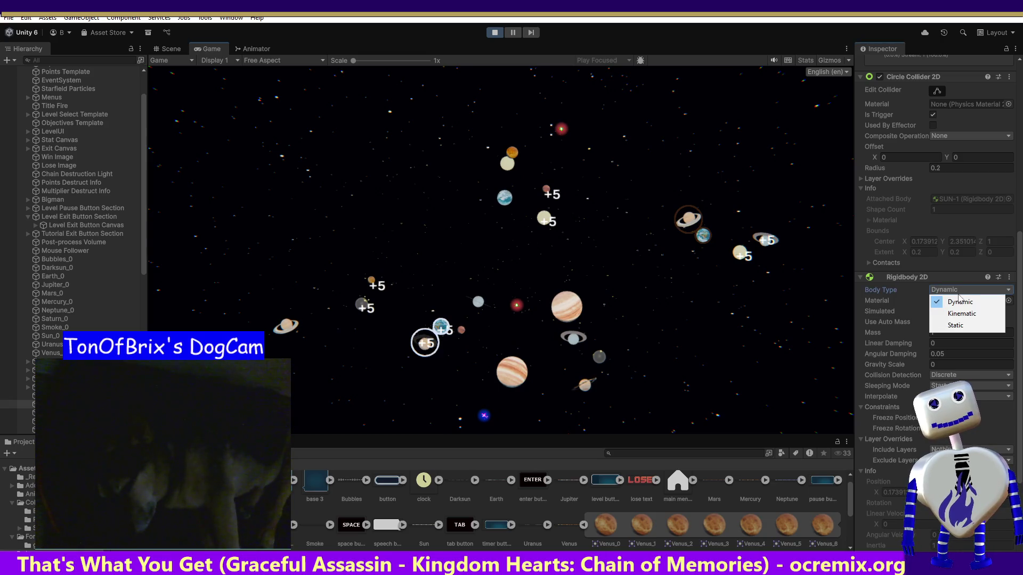
left_click(980, 427)
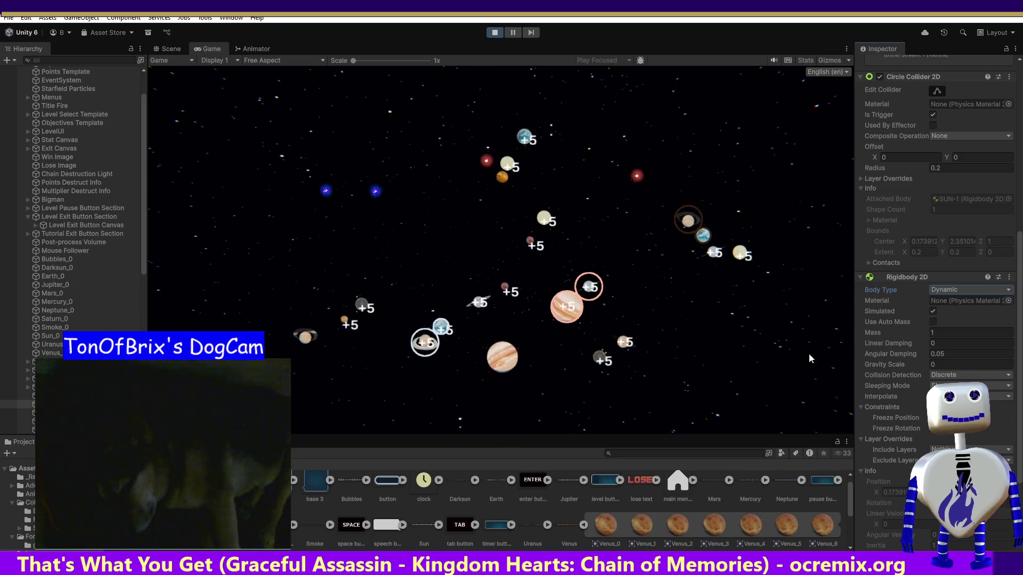
left_click(942, 291)
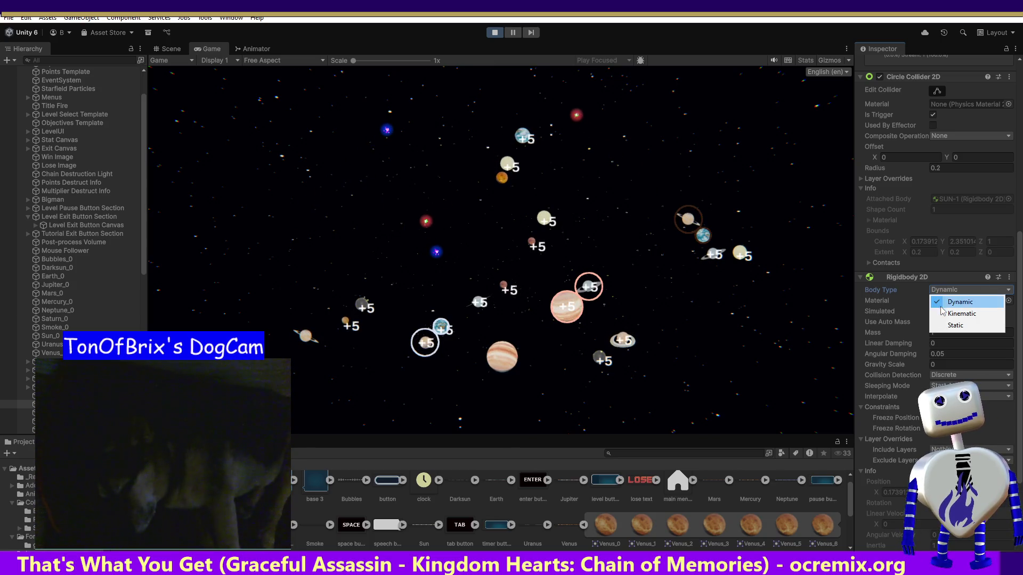
left_click(942, 313)
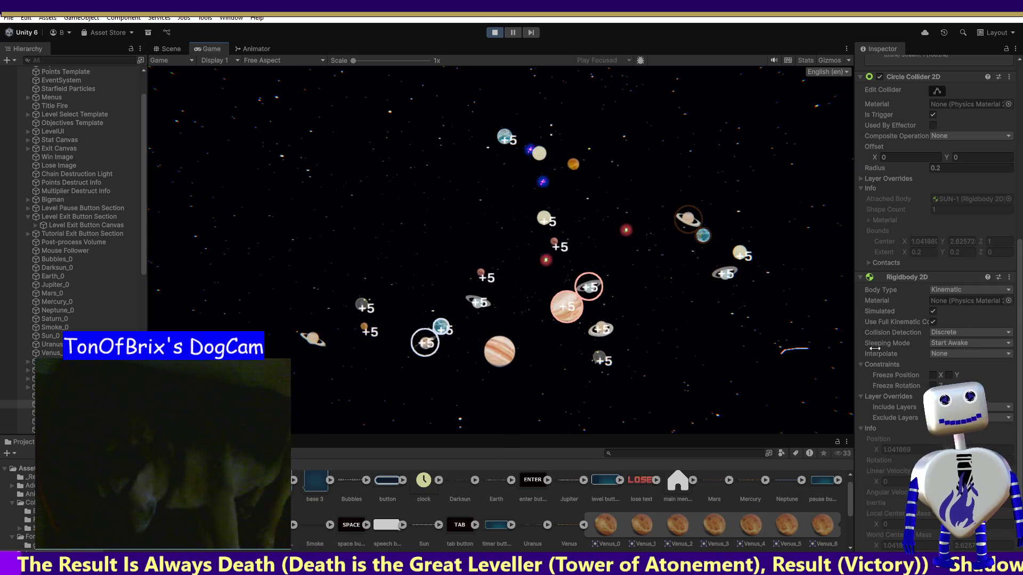
Review SUN-1's Circle Collider 2D (Composite Operation None, Contacts, Layer Overrides), then stop Play mode.
scroll(1012, 240, "up", 8)
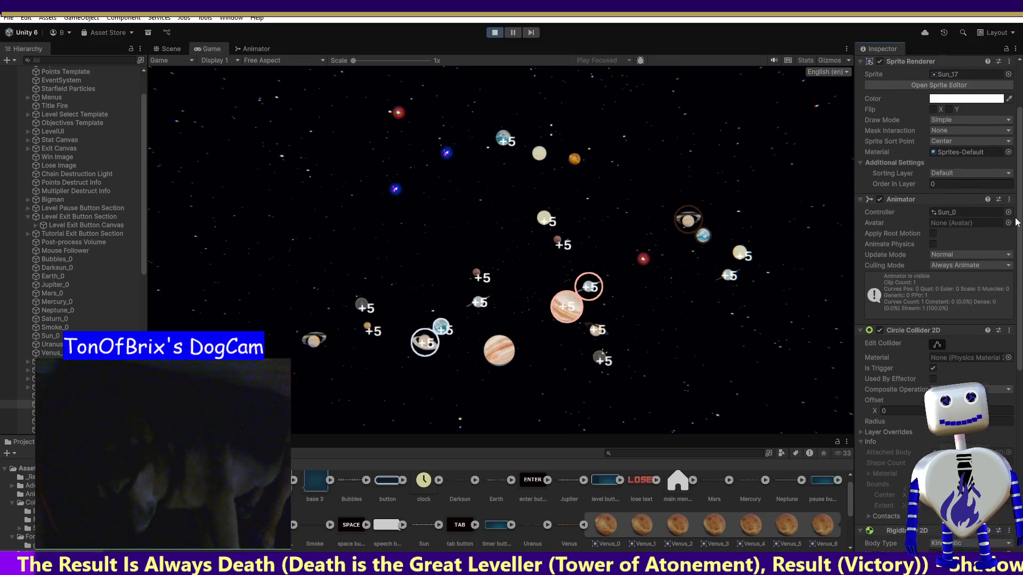
scroll(1012, 239, "down", 2)
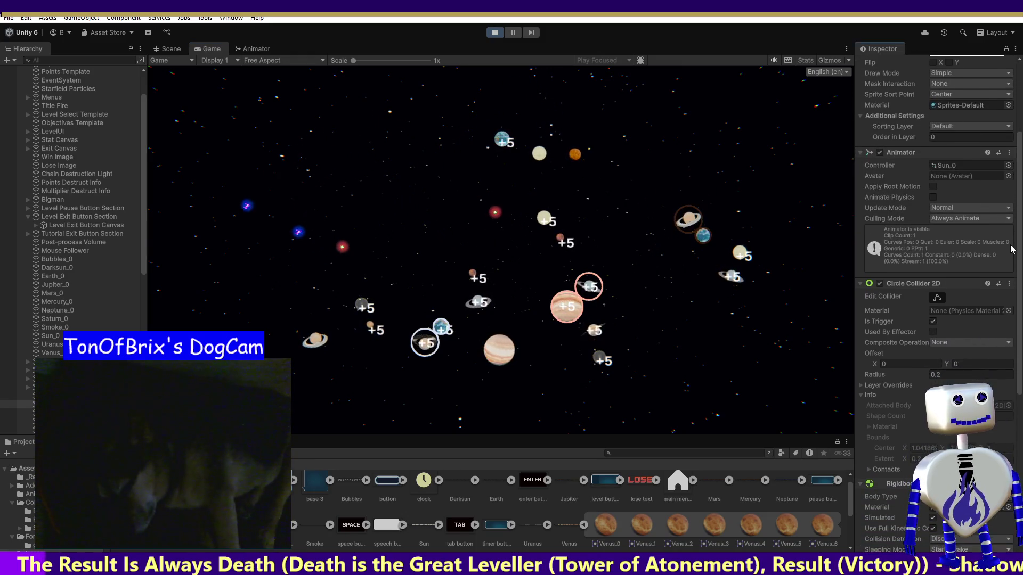
left_click(969, 338)
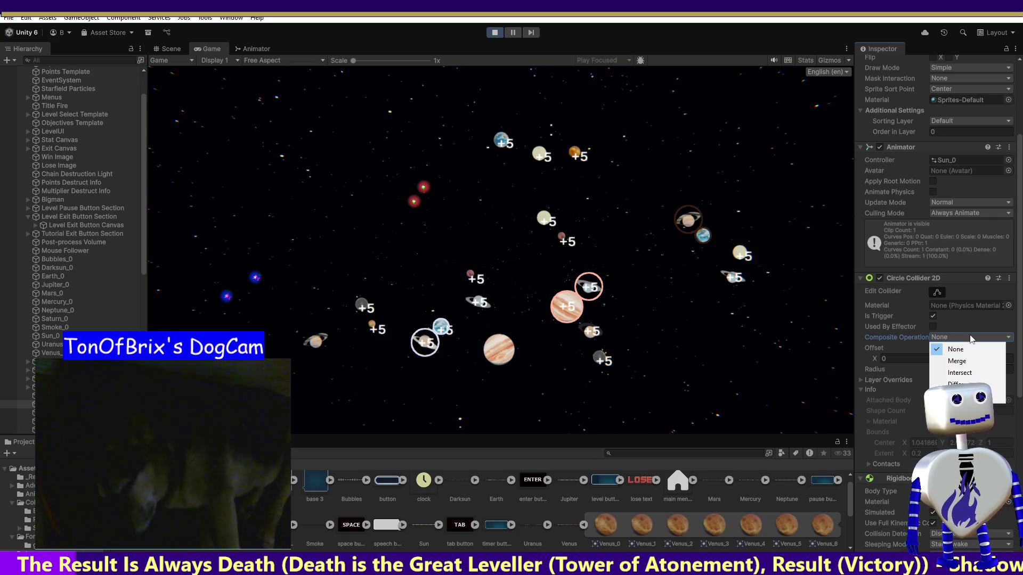
left_click(967, 319)
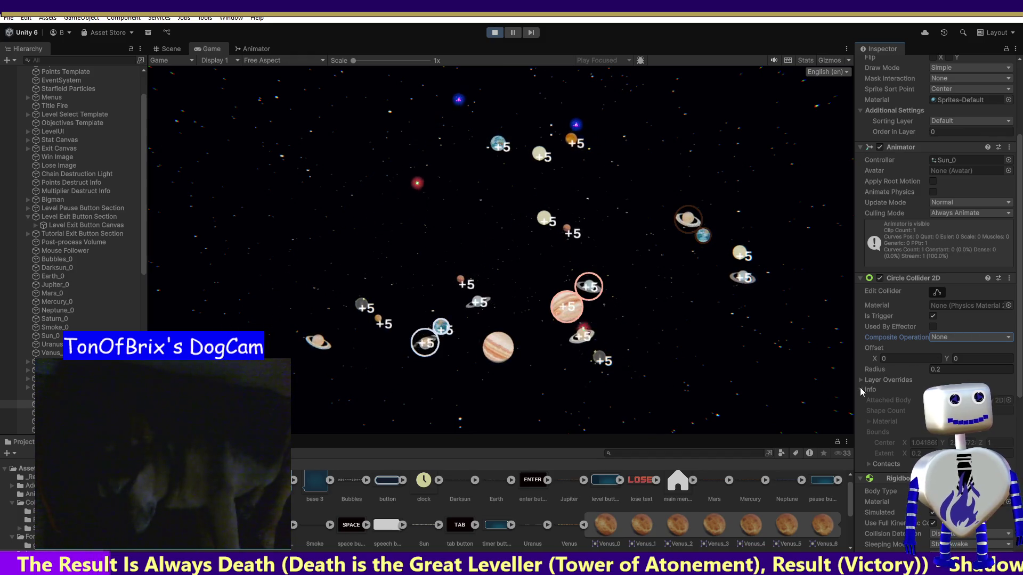
left_click(869, 463)
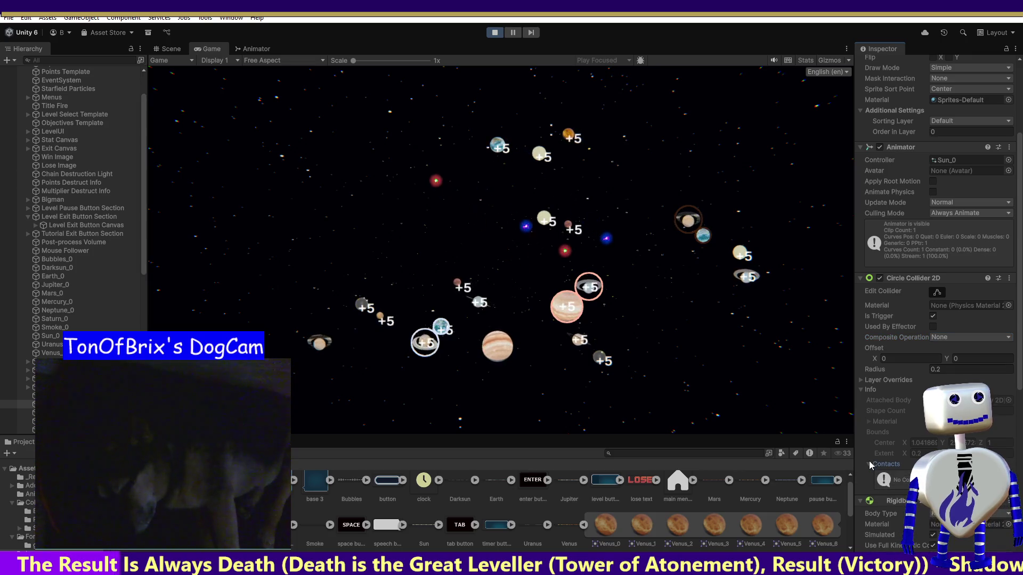
left_click(861, 380)
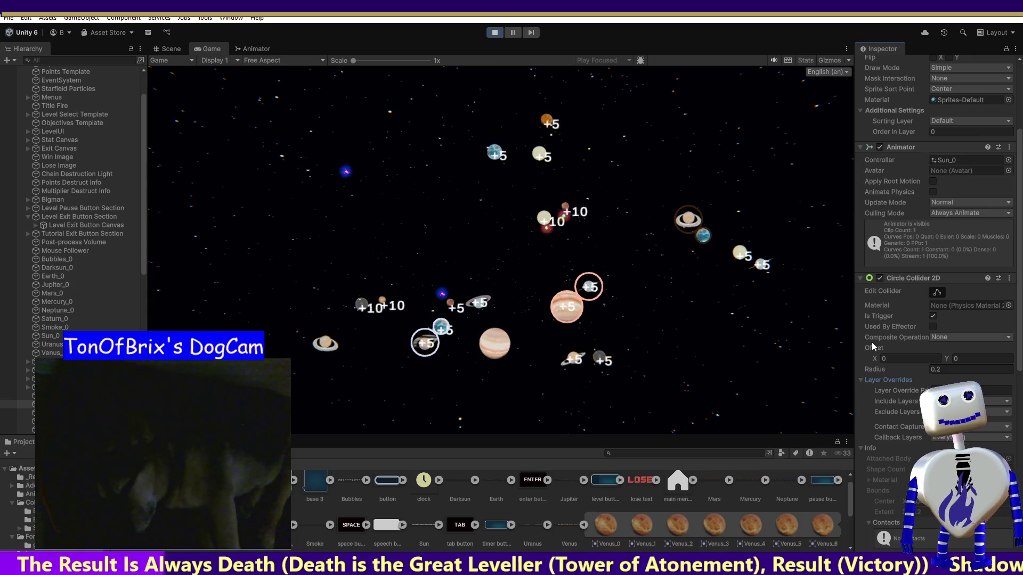
mouse_move(1017, 299)
left_mouse_down()
mouse_move(1017, 230)
mouse_move(1020, 445)
mouse_move(1020, 371)
left_mouse_up()
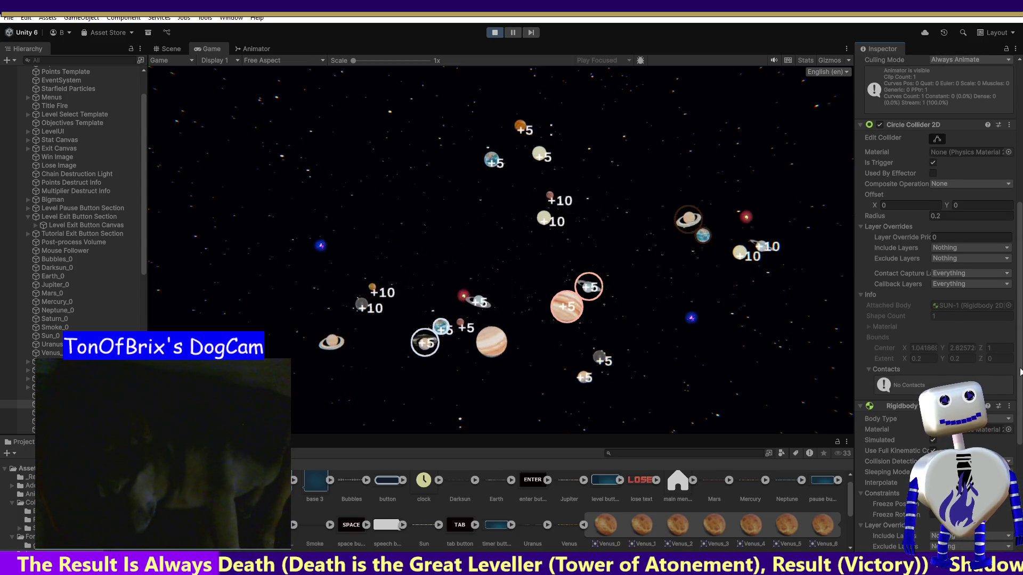
left_click_drag(1021, 371, 1020, 436)
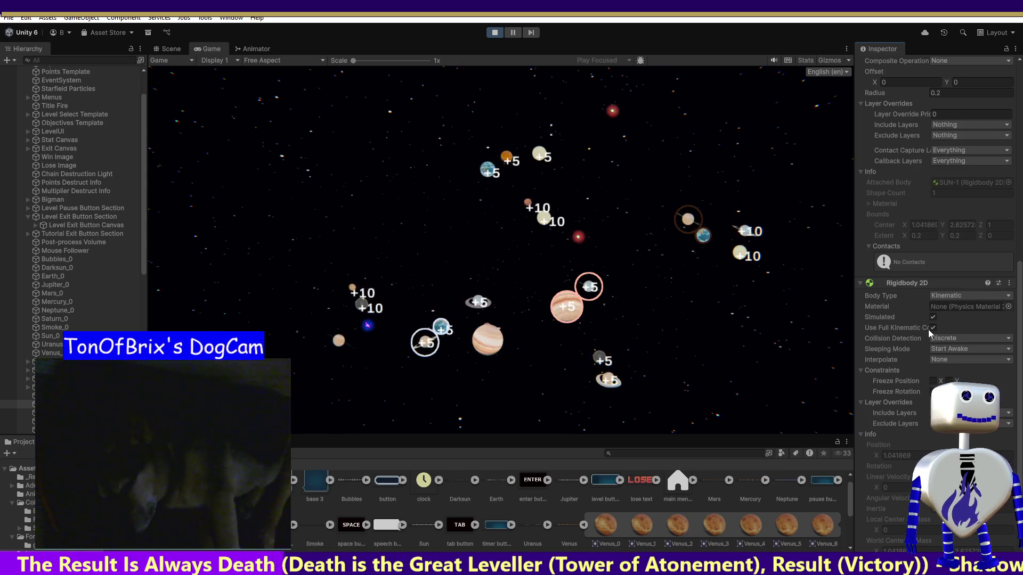
left_click(495, 33)
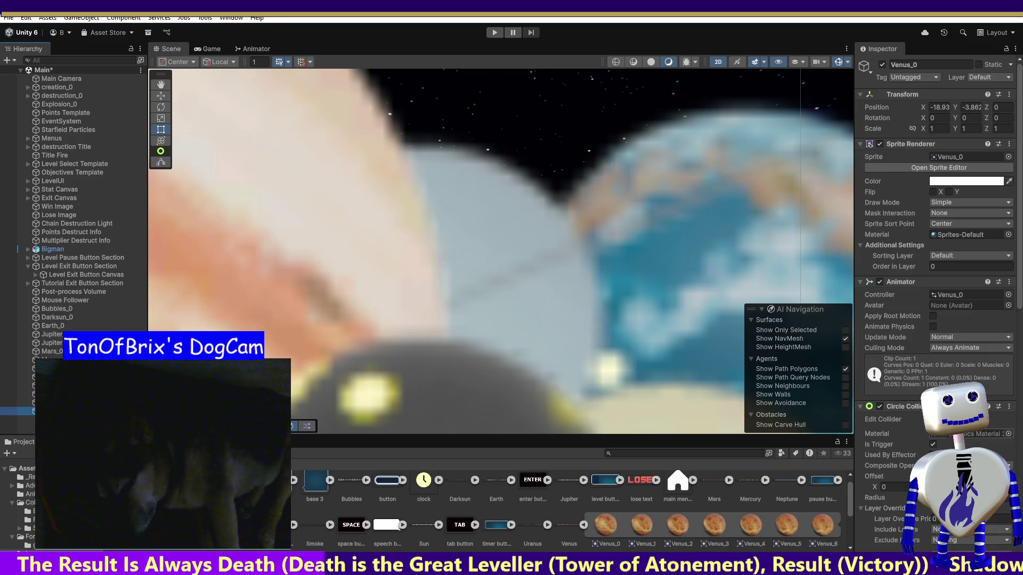
Tick Simulated on the Rigidbody 2D of Uranus_0 and Sun_0.
left_click_drag(1017, 285, 1014, 437)
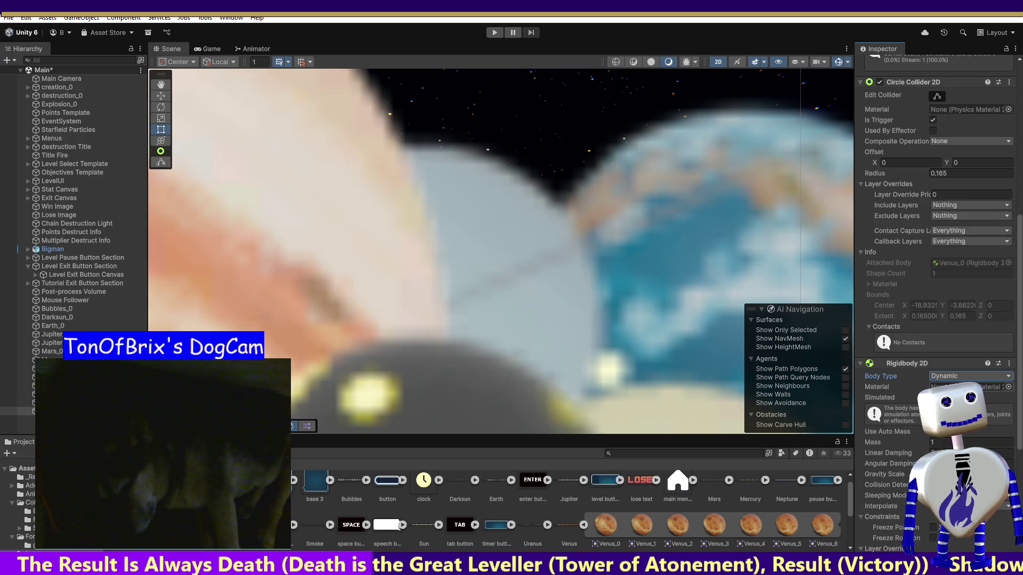
left_click(970, 376)
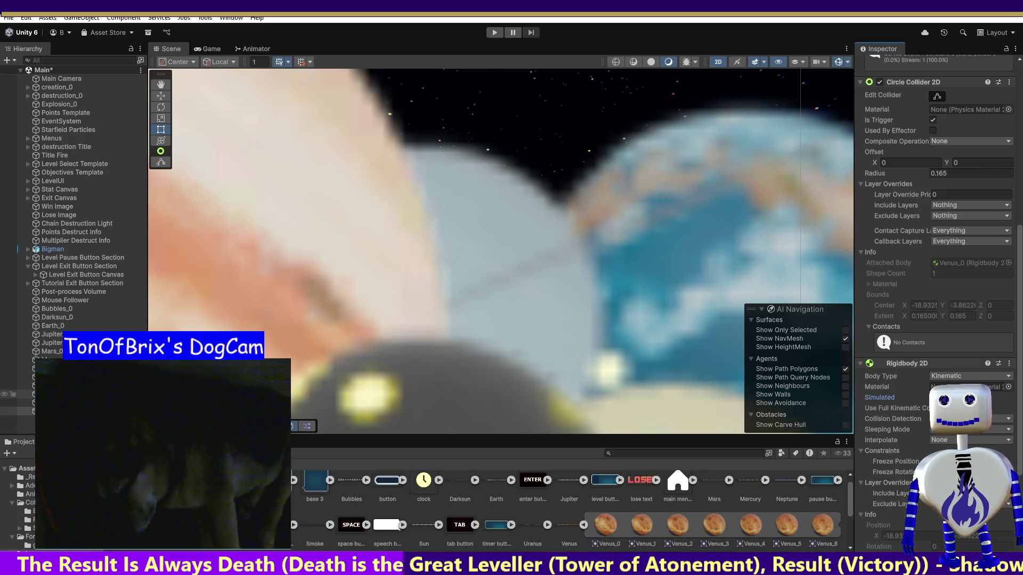
key("Down")
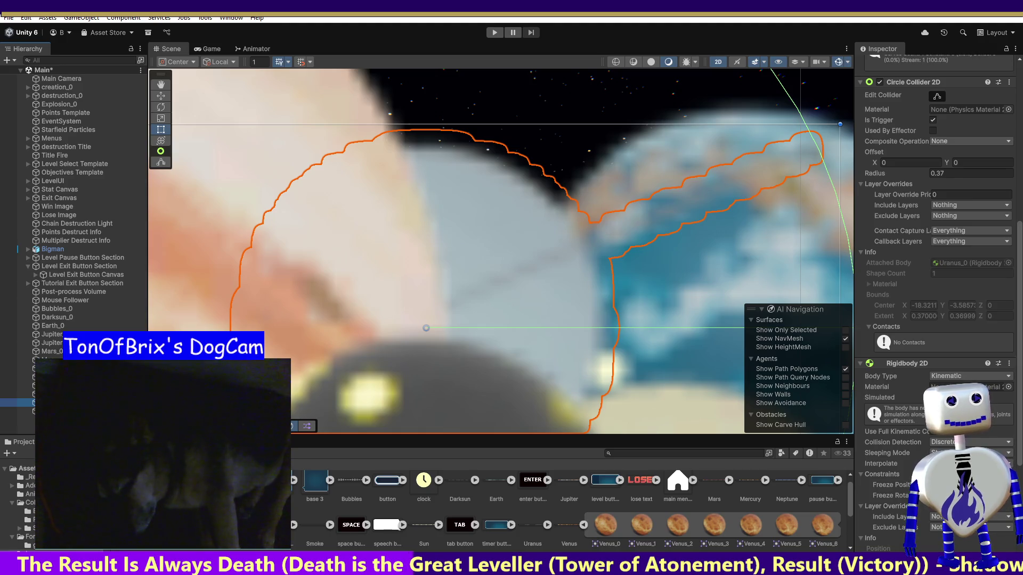
left_click(933, 397)
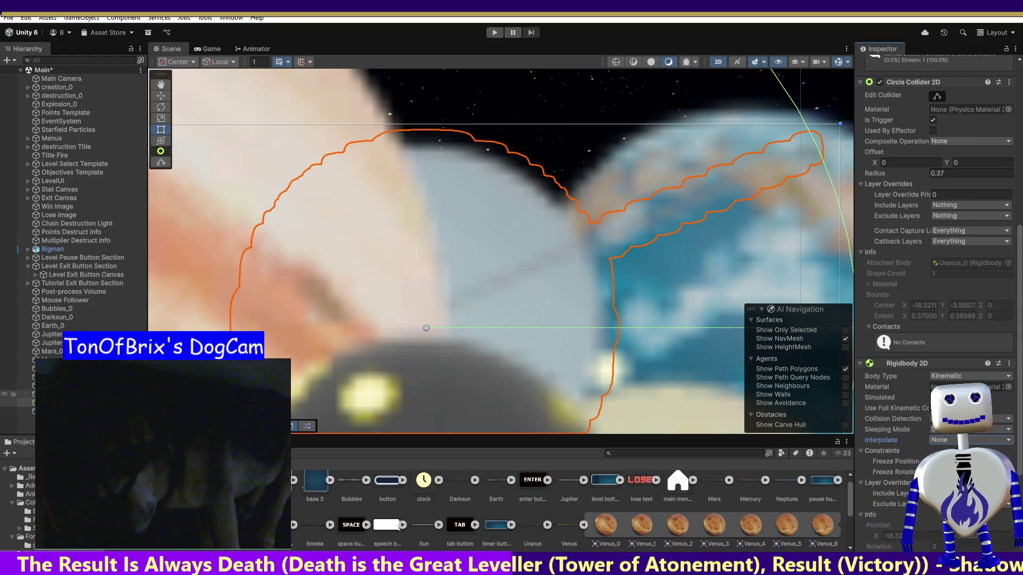
left_click(64, 394)
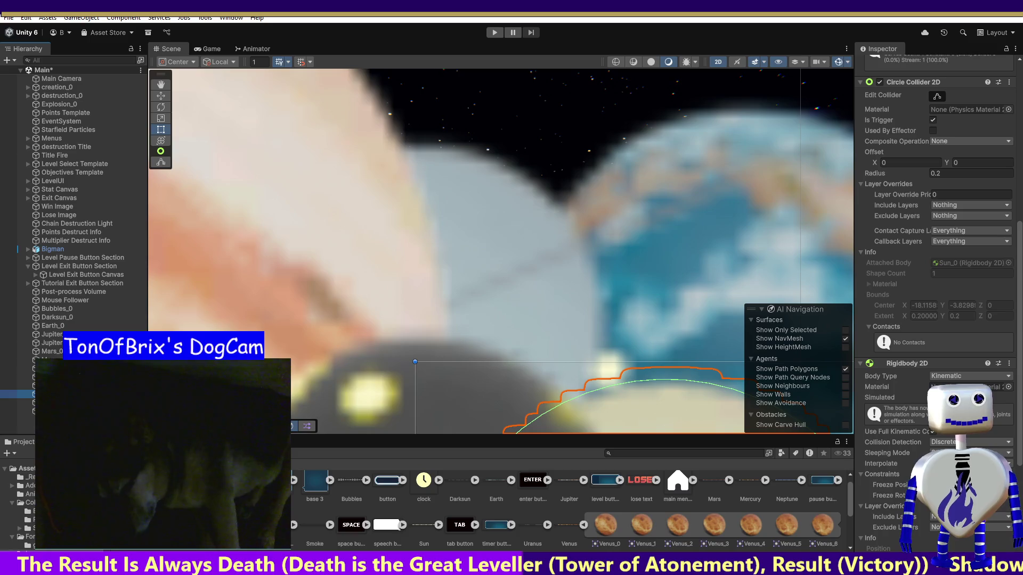
left_click(917, 399)
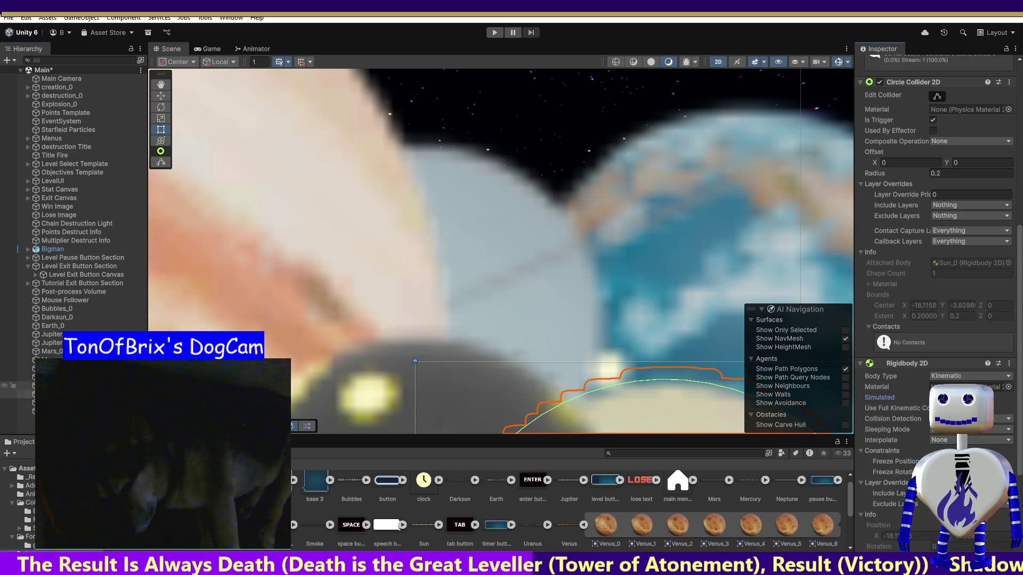
Turn on Rigidbody 2D simulation for Saturn_0 and Neptune_0.
left_click(53, 377)
key("Up")
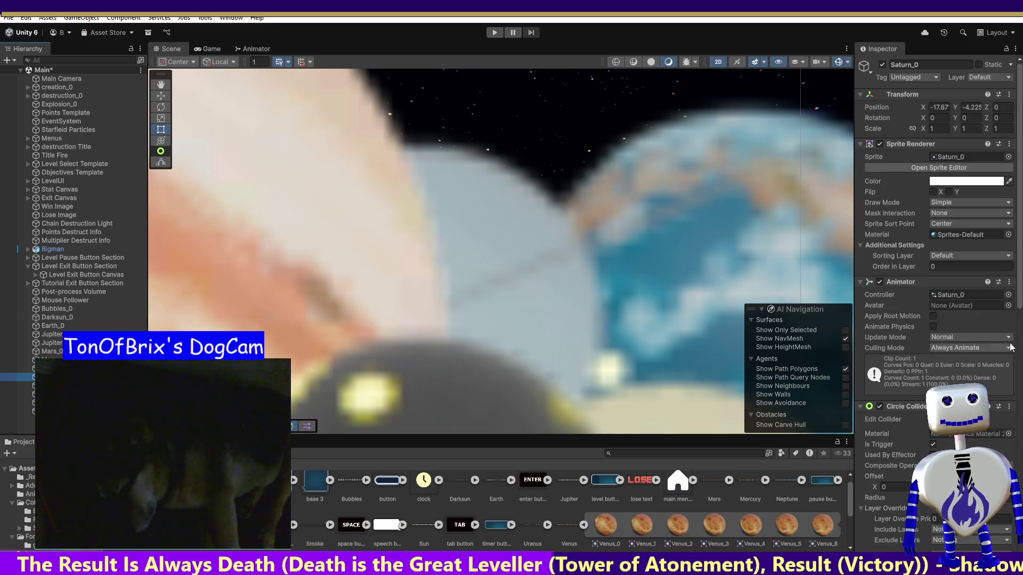
scroll(1018, 288, "down", 10)
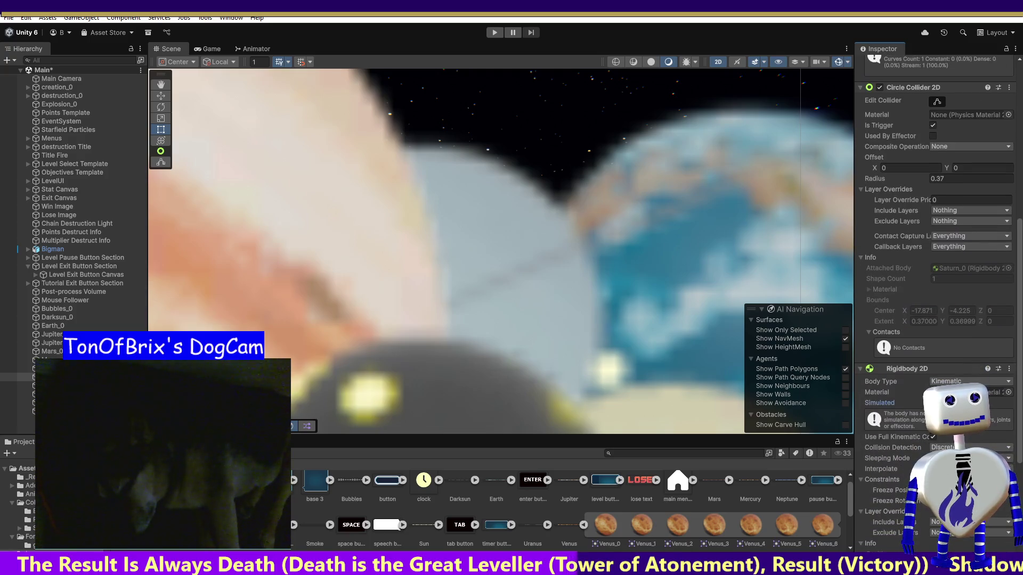
left_click(933, 403)
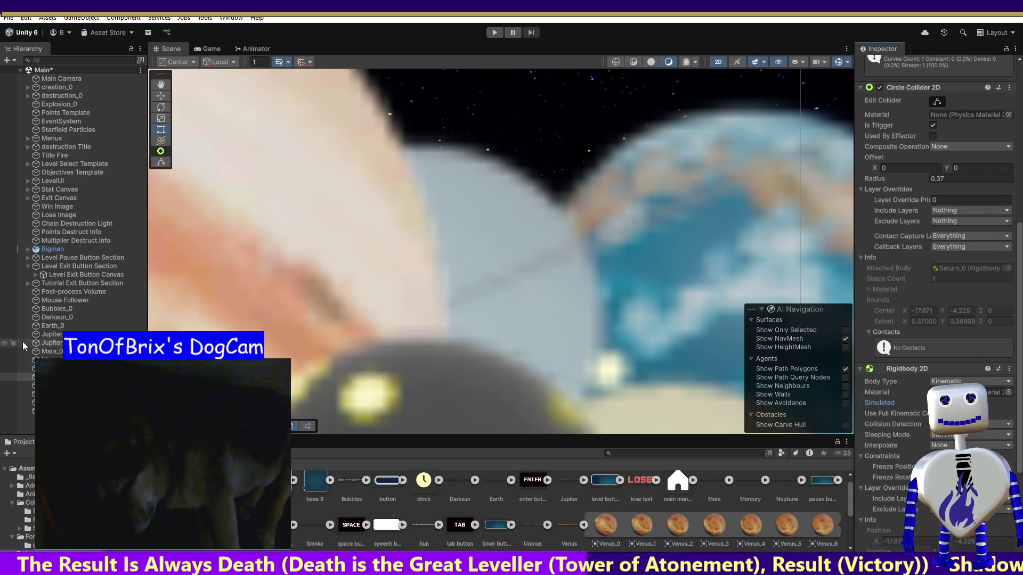
left_click(16, 368)
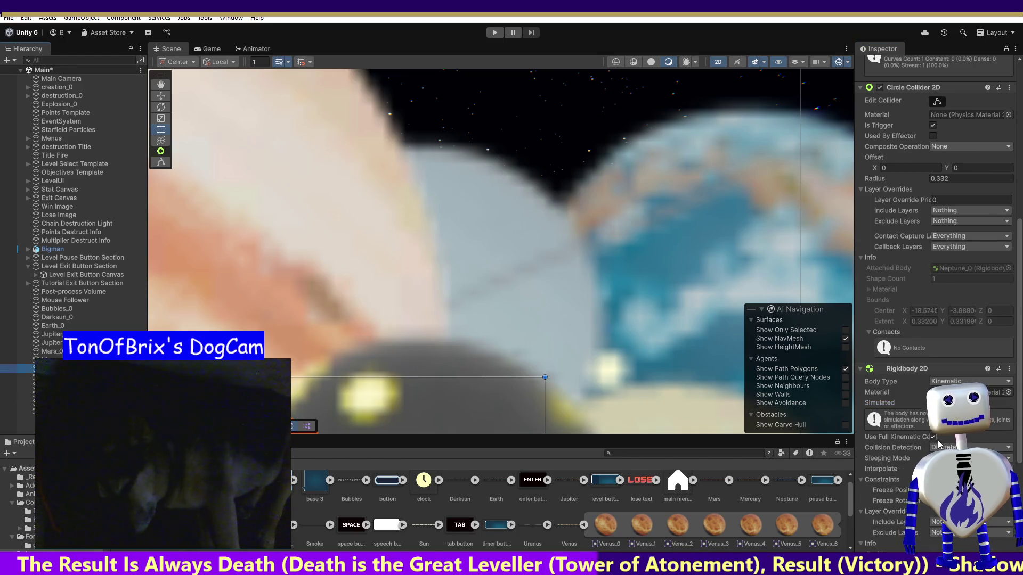
left_click(933, 403)
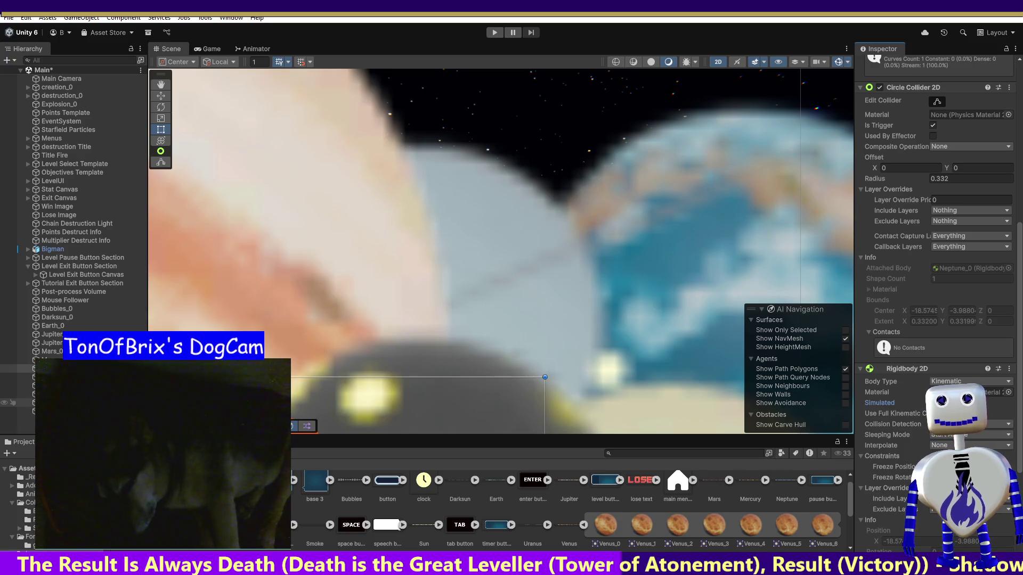
Step through Venus_0, Sun_0, Smoke_0 and Saturn_0, collapsing Saturn_0's Circle Collider 2D.
left_click(16, 411)
left_click(16, 394)
left_click(16, 386)
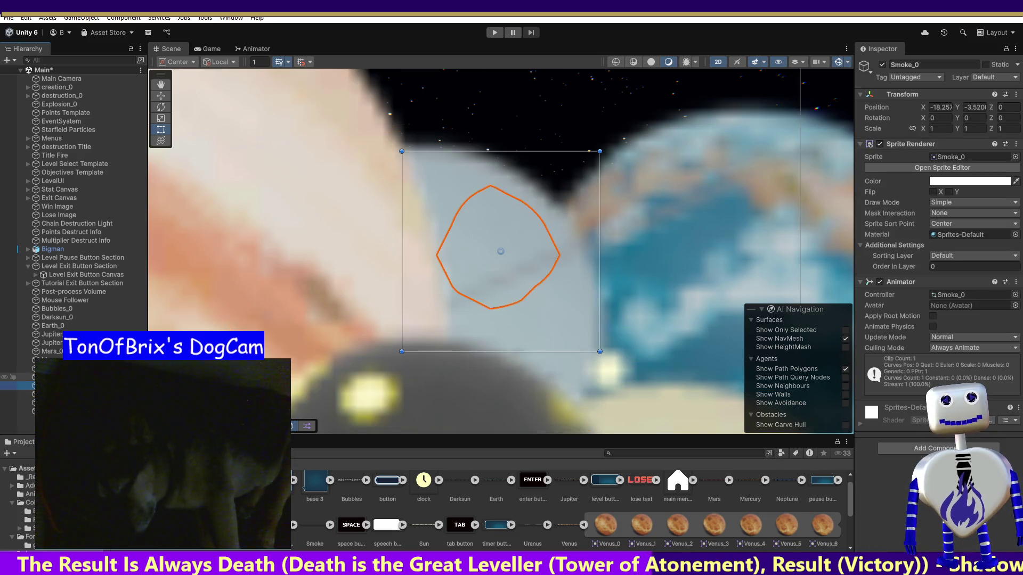
left_click(16, 377)
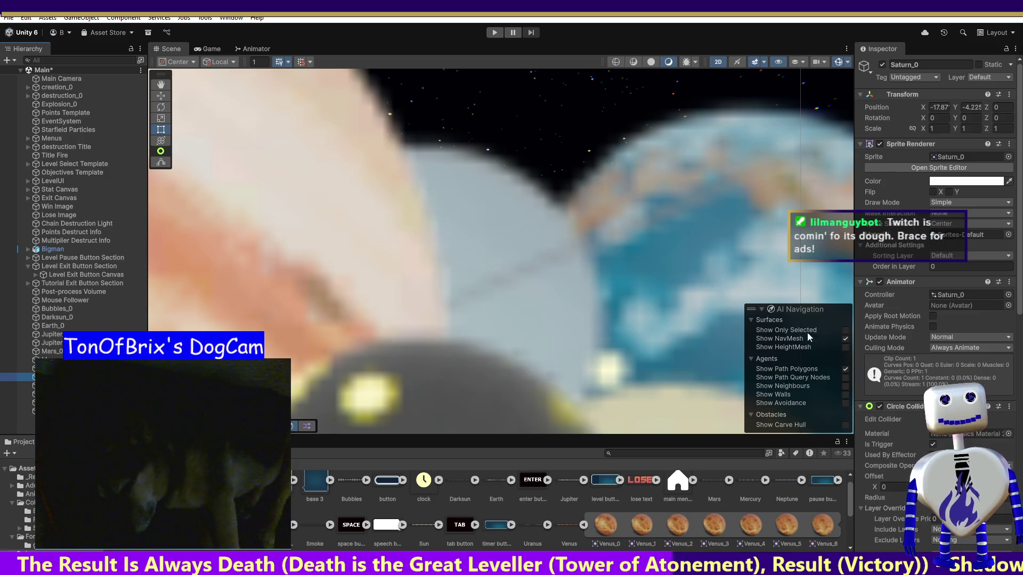
left_click(861, 407)
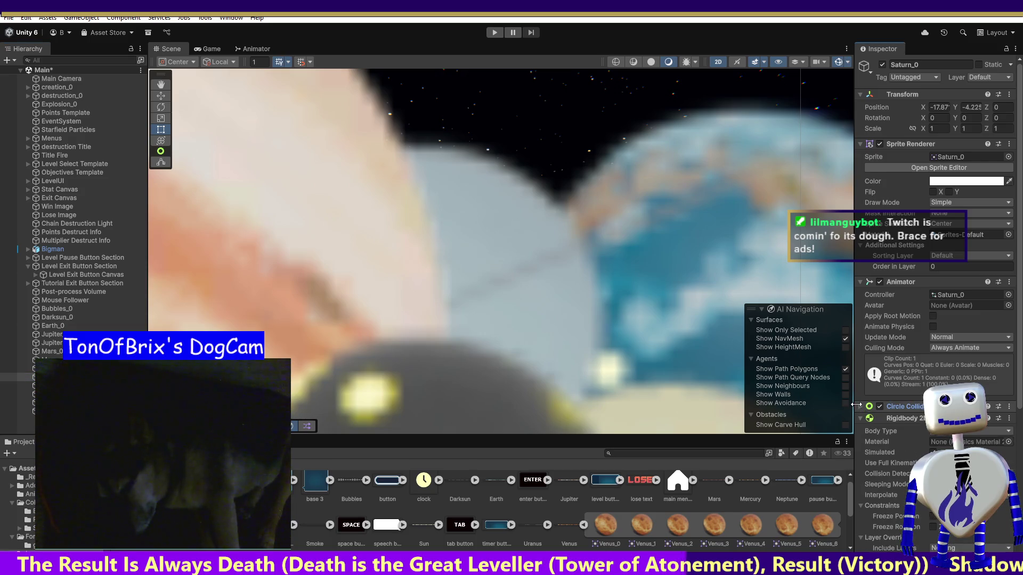
Tick Simulated on the Rigidbody 2D of Mercury_0 and Mars_0, then select Jupiter Title.
left_click(16, 368)
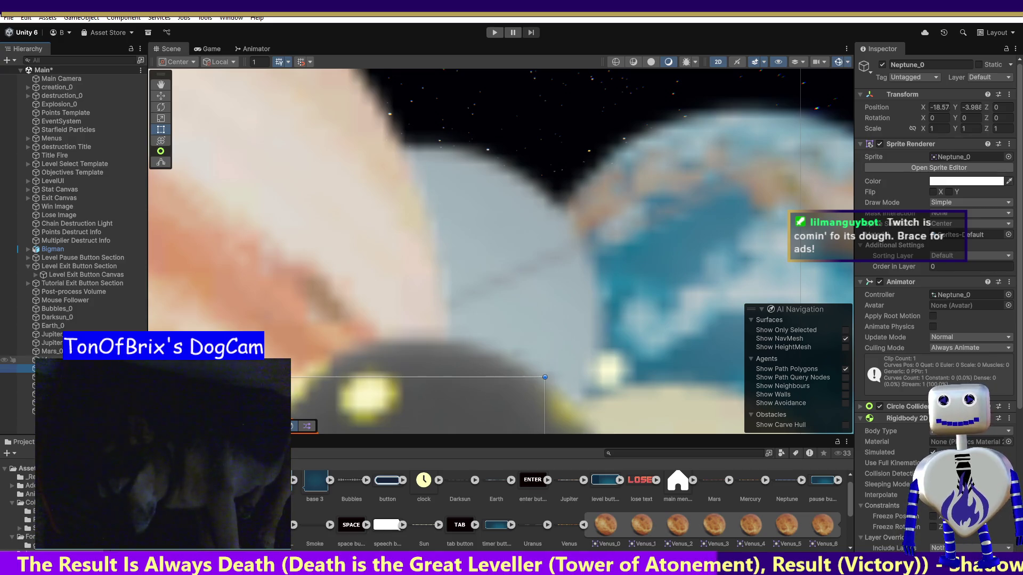
left_click(16, 359)
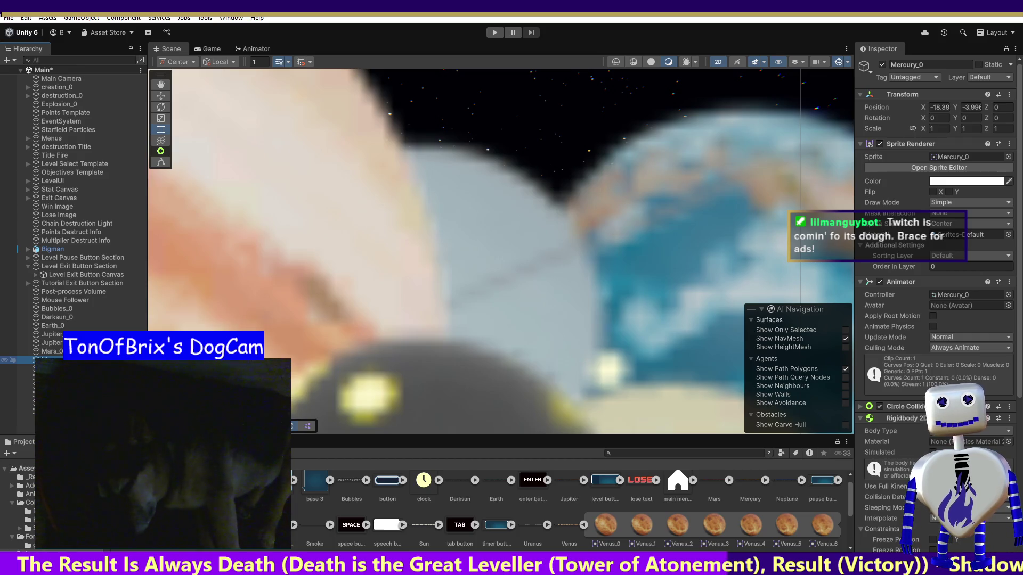
left_click(880, 453)
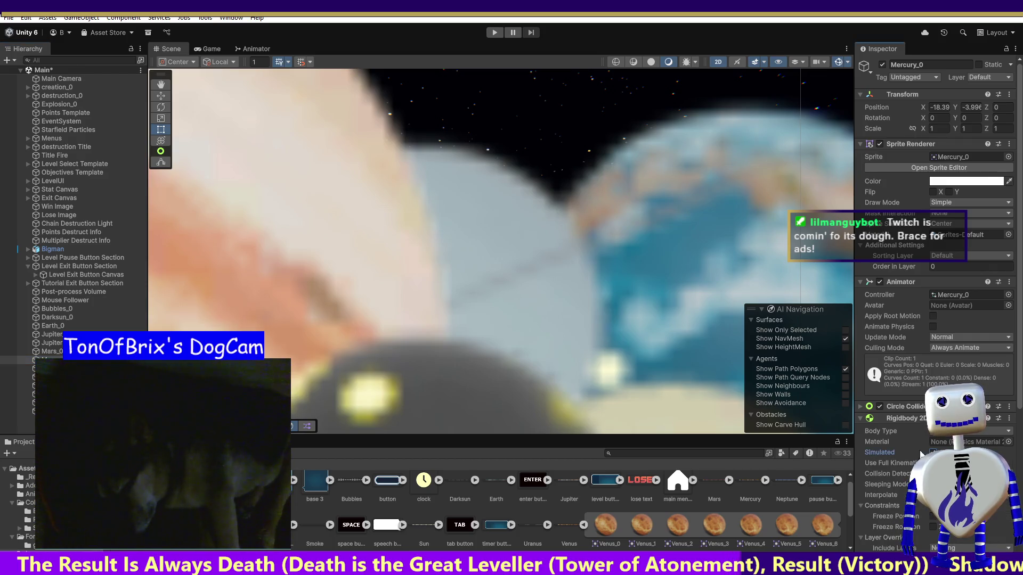
left_click(16, 368)
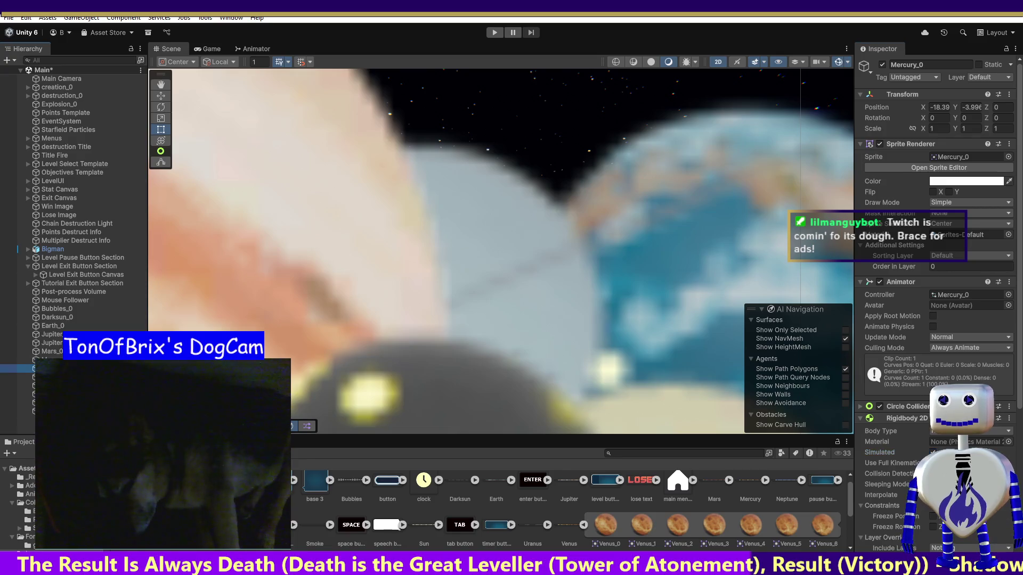
left_click(16, 351)
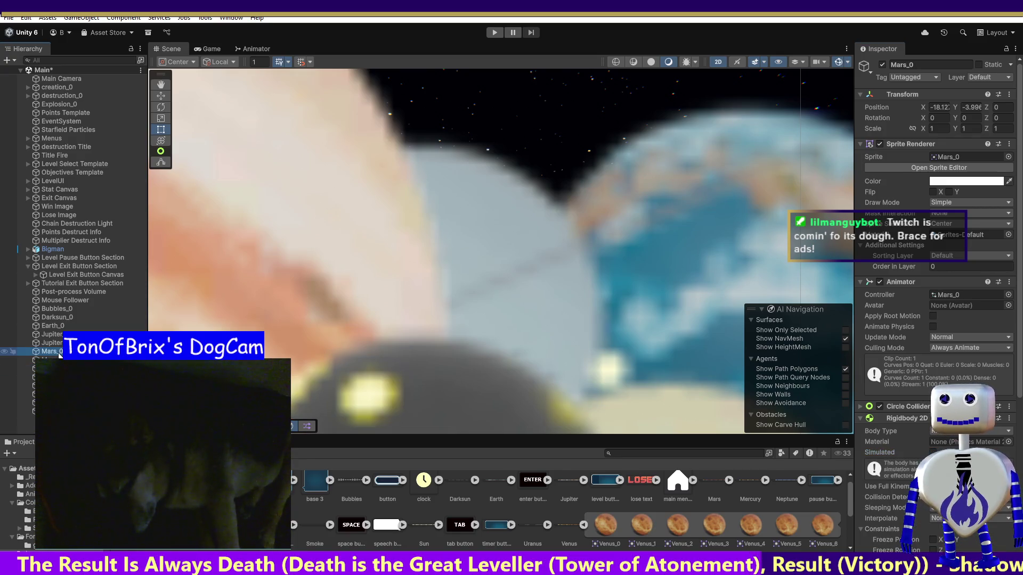
left_click(933, 452)
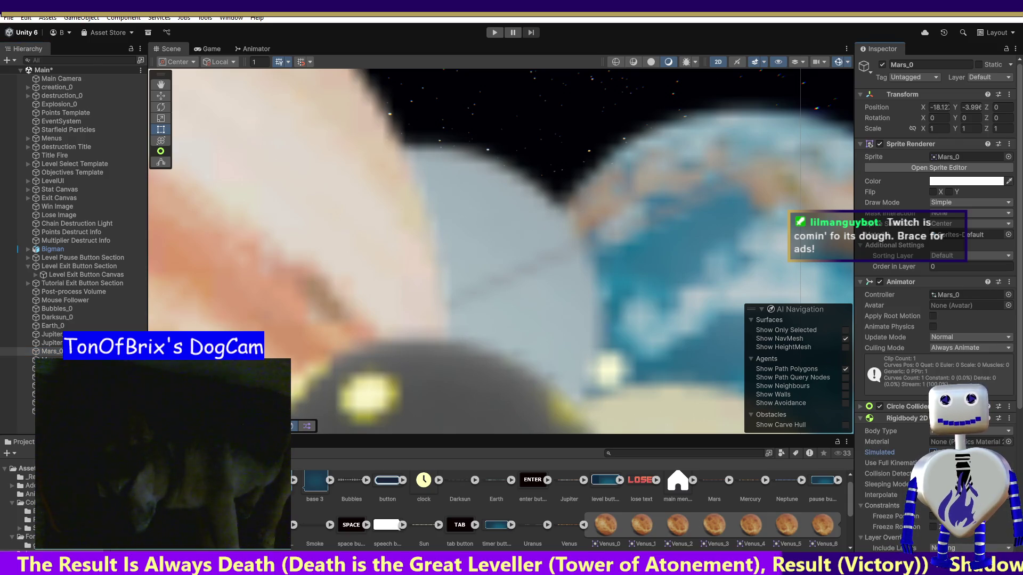
left_click(16, 342)
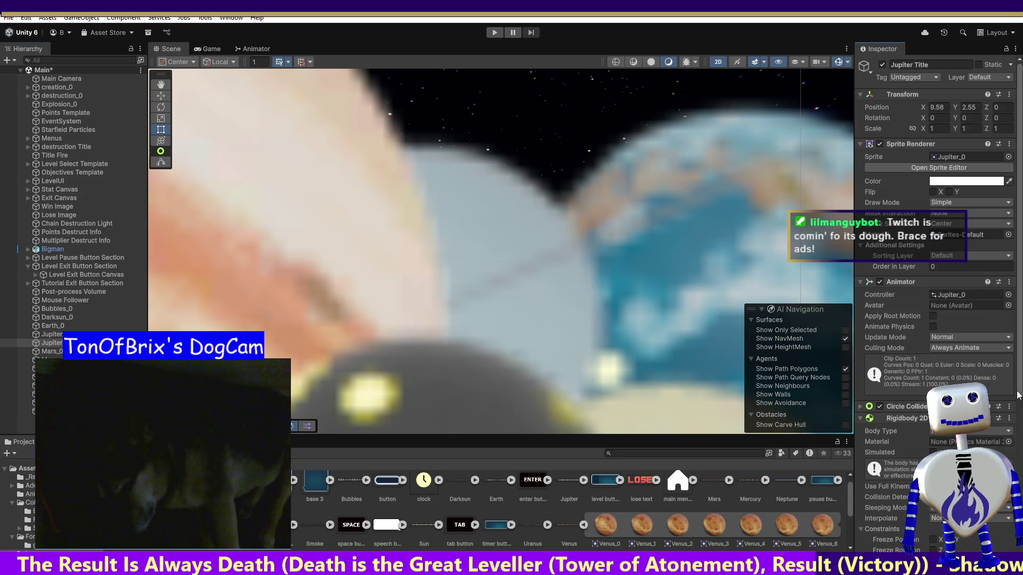
Remove the Rigidbody 2D and Circle Collider 2D components from Jupiter Title.
scroll(1017, 392, "down", 3)
scroll(938, 298, "down", 3)
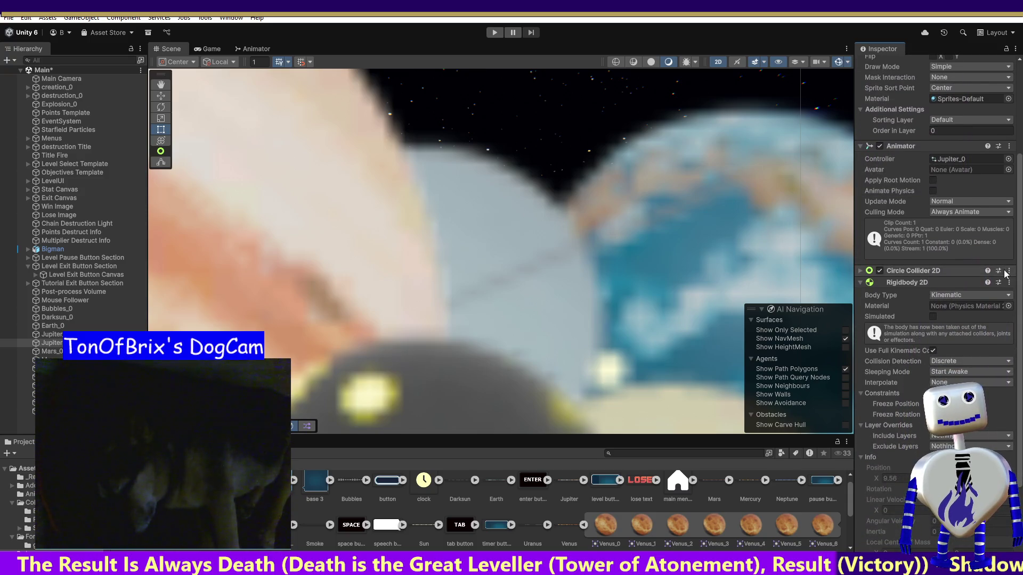
left_click(1009, 289)
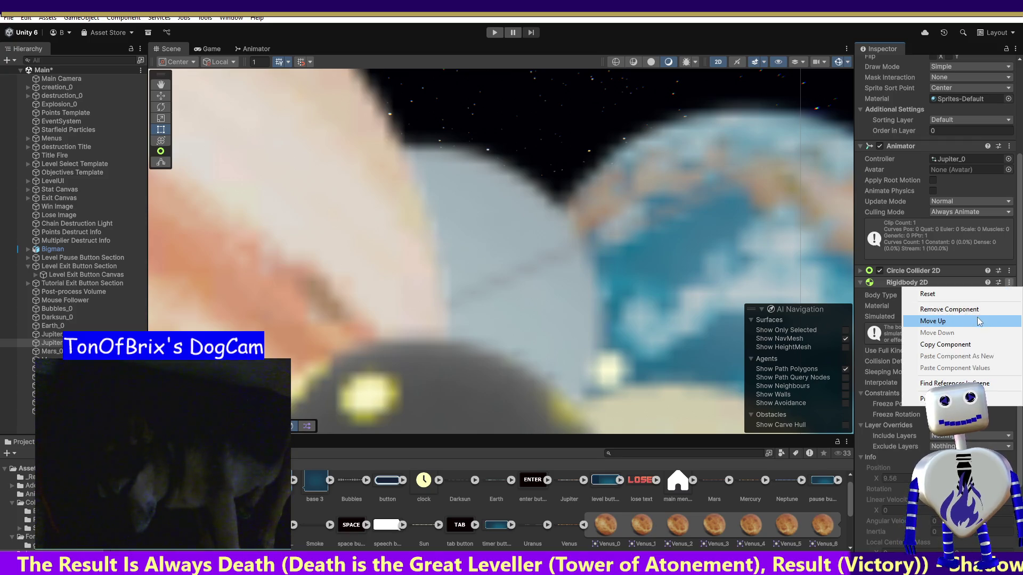
key("Escape")
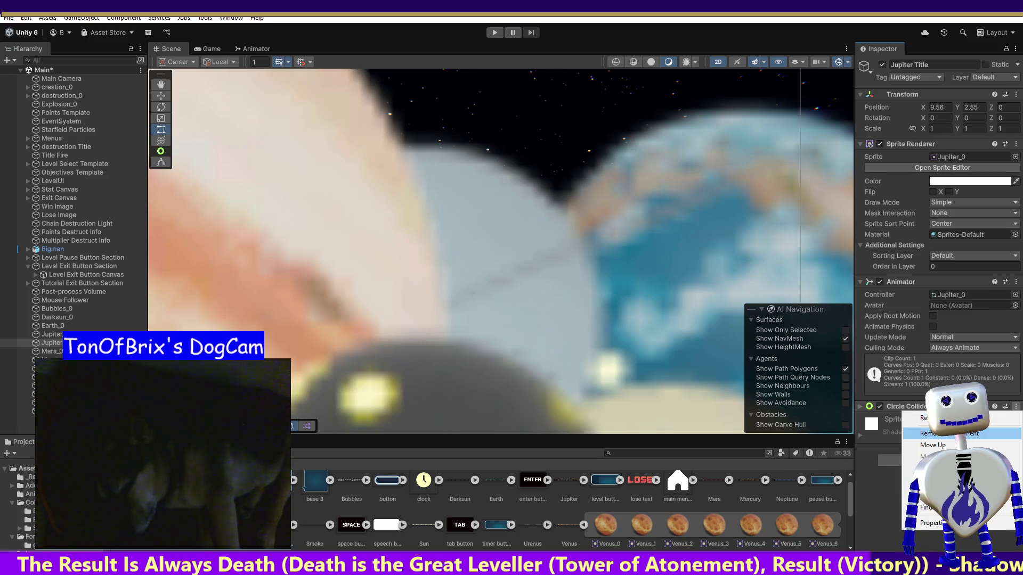
left_click(929, 433)
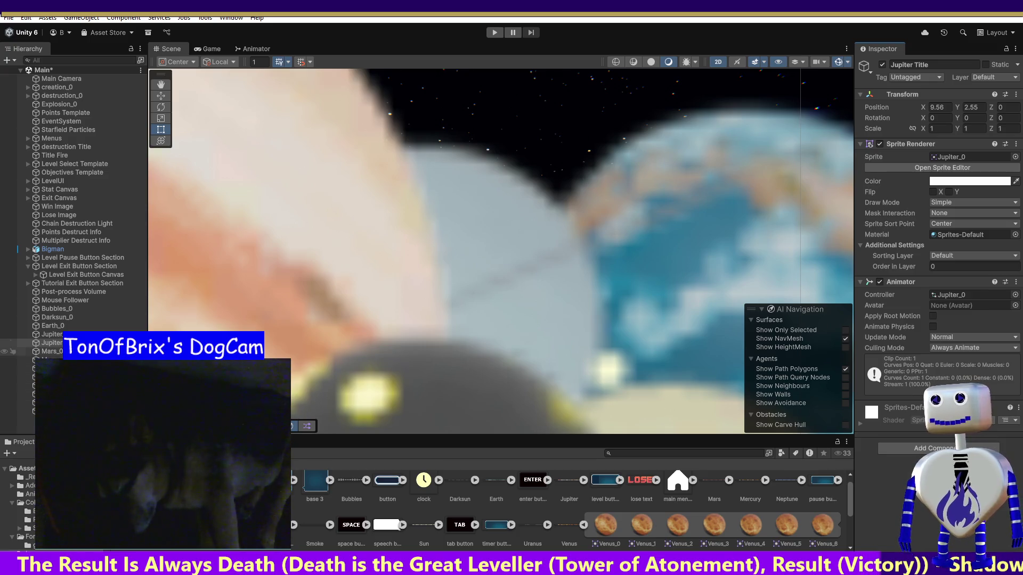
Turn on Simulated for Jupiter_0's Kinematic Rigidbody 2D.
left_click(51, 334)
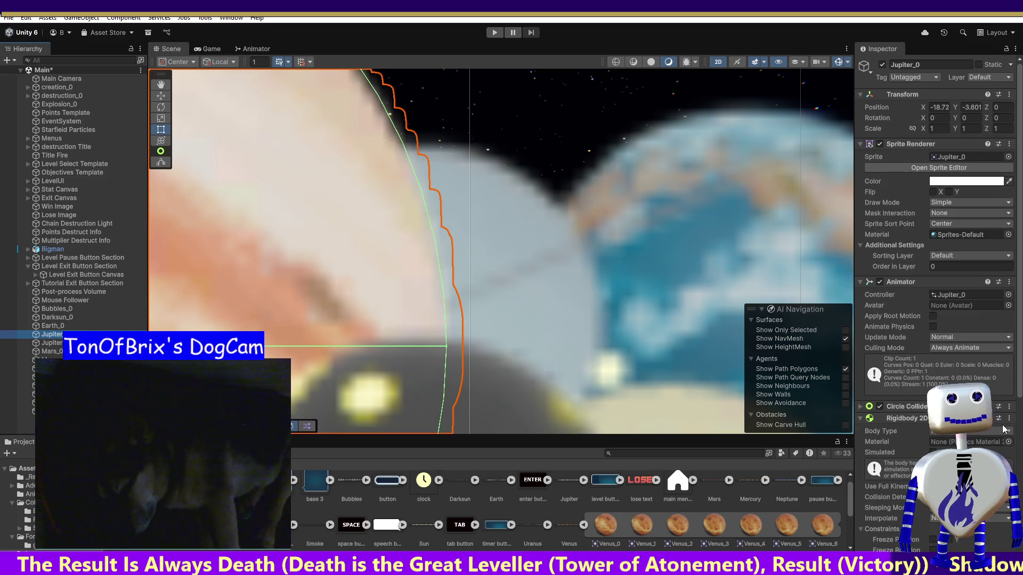
left_click(925, 438)
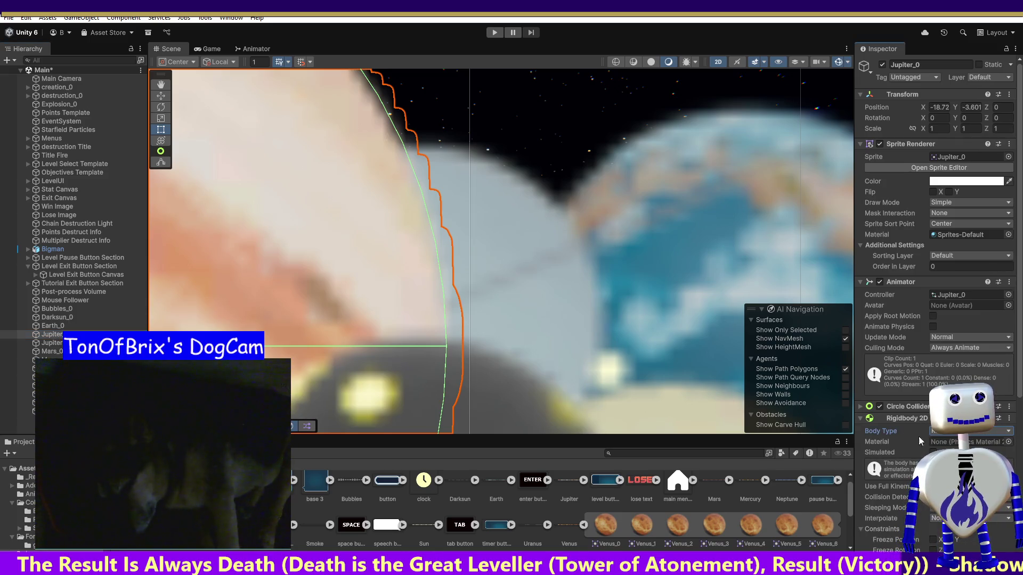
left_click(933, 452)
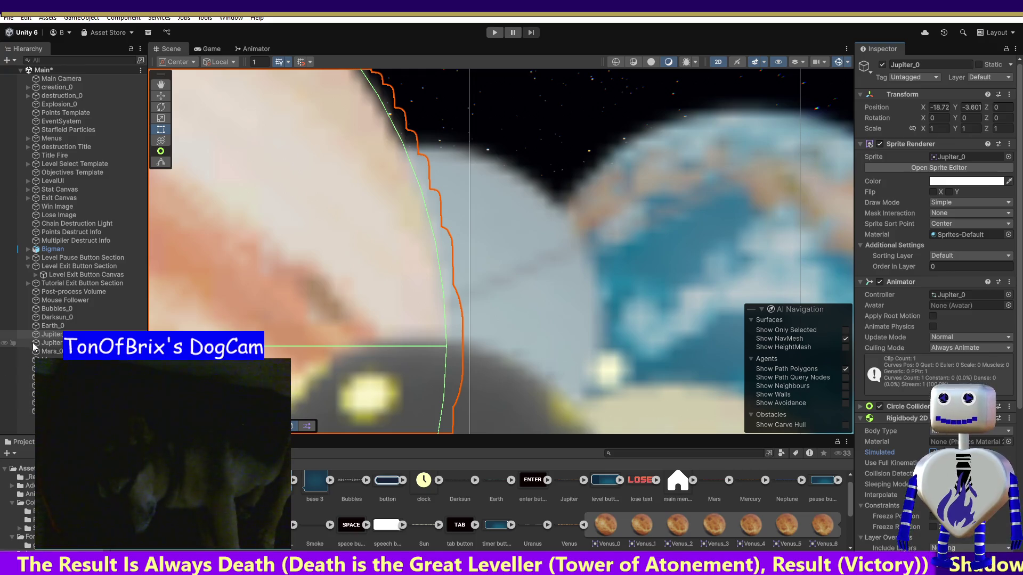
Turn on Simulated for the Rigidbody 2D on Earth_0 and Darksun_0.
left_click(48, 326)
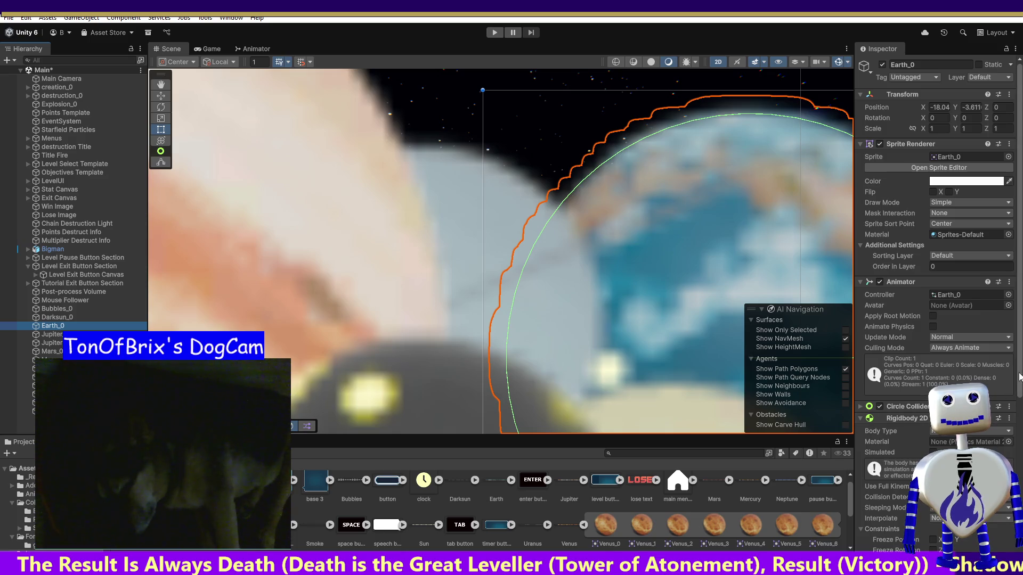
scroll(992, 441, "down", 4)
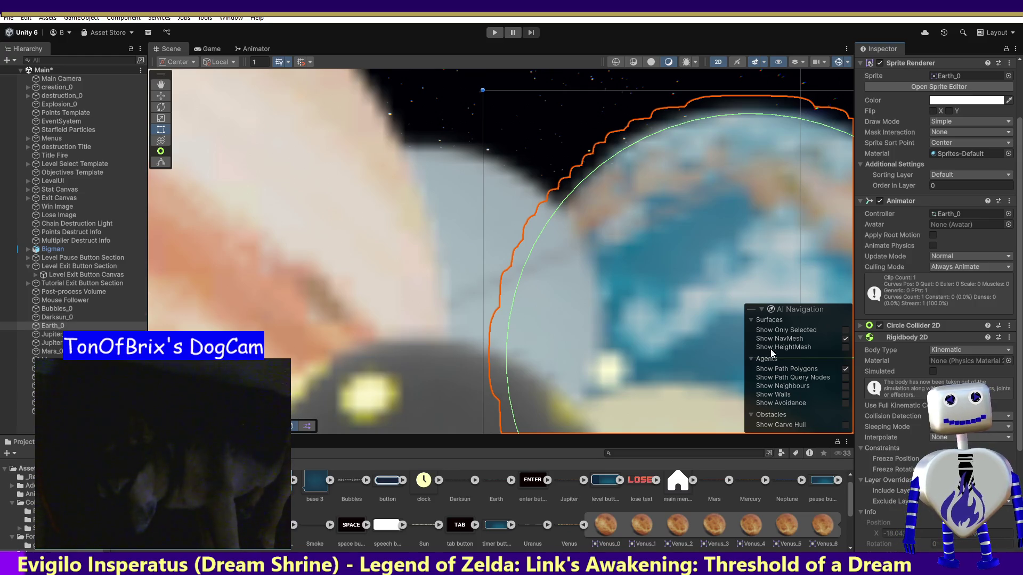
left_click(933, 371)
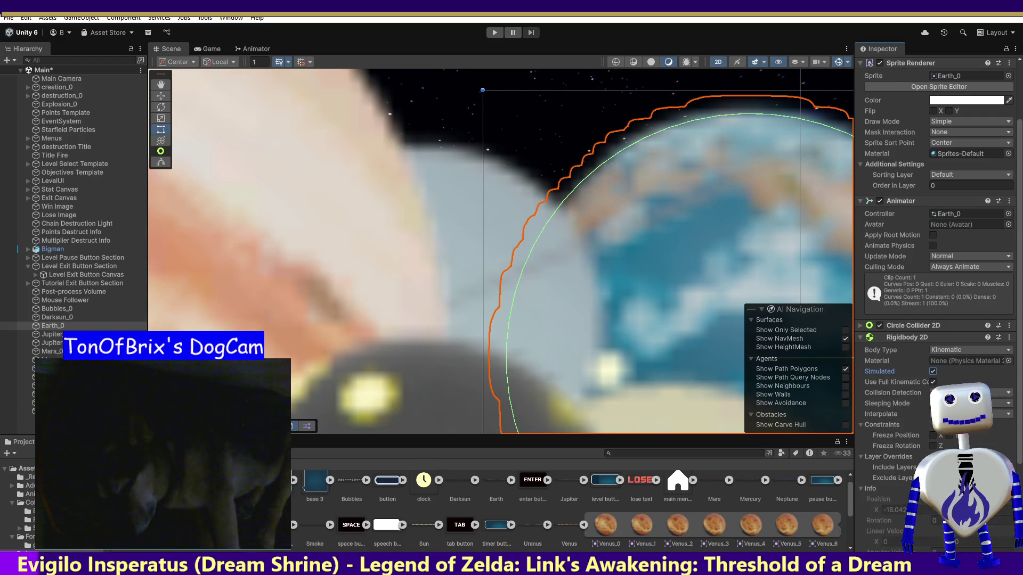
left_click(60, 318)
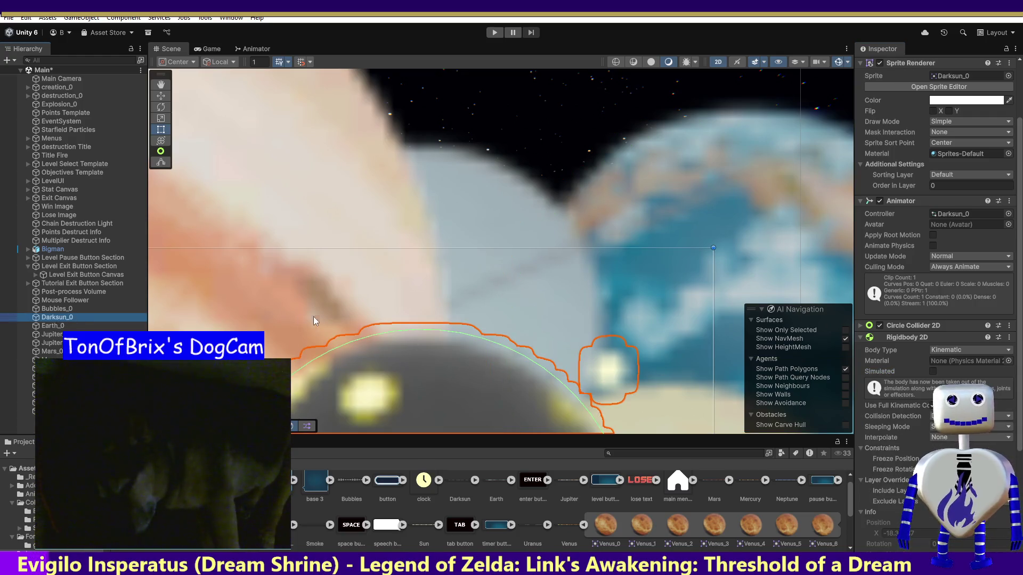
left_click(933, 371)
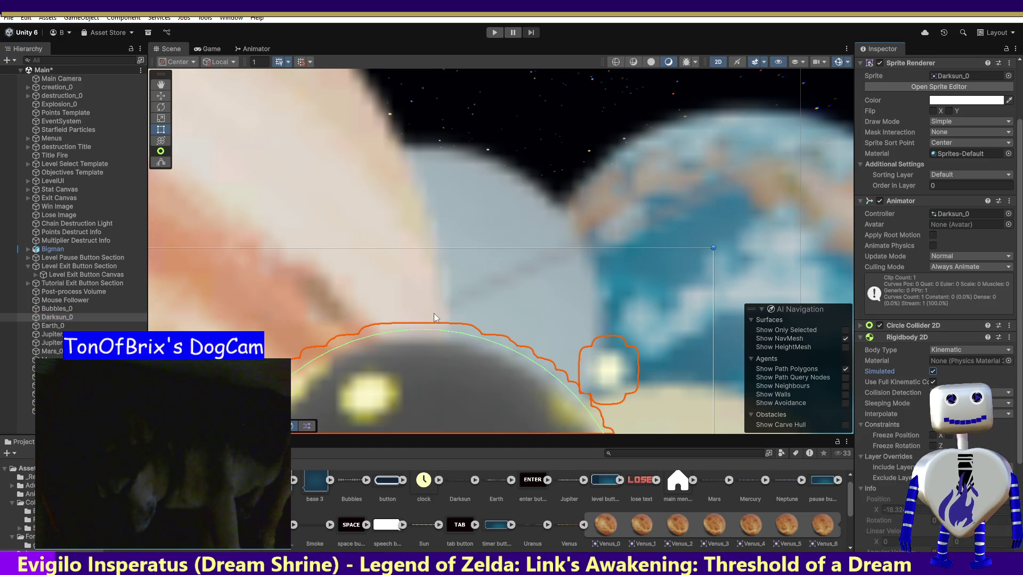
Check the components on Bubbles_0, Earth_0 and Jupiter Title, then enter Play mode.
left_click(55, 310)
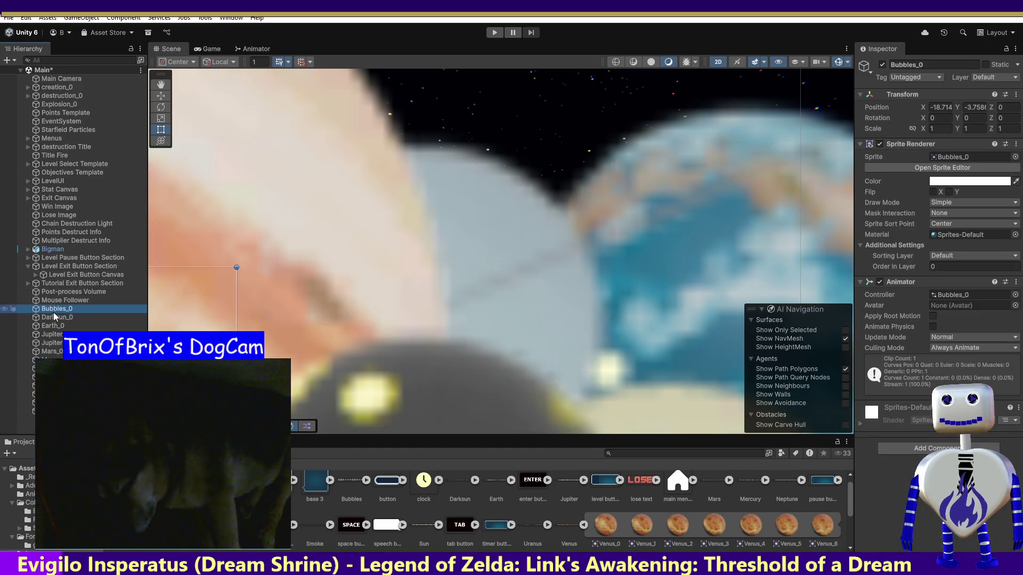
left_click(54, 317)
left_click(55, 326)
left_click(55, 334)
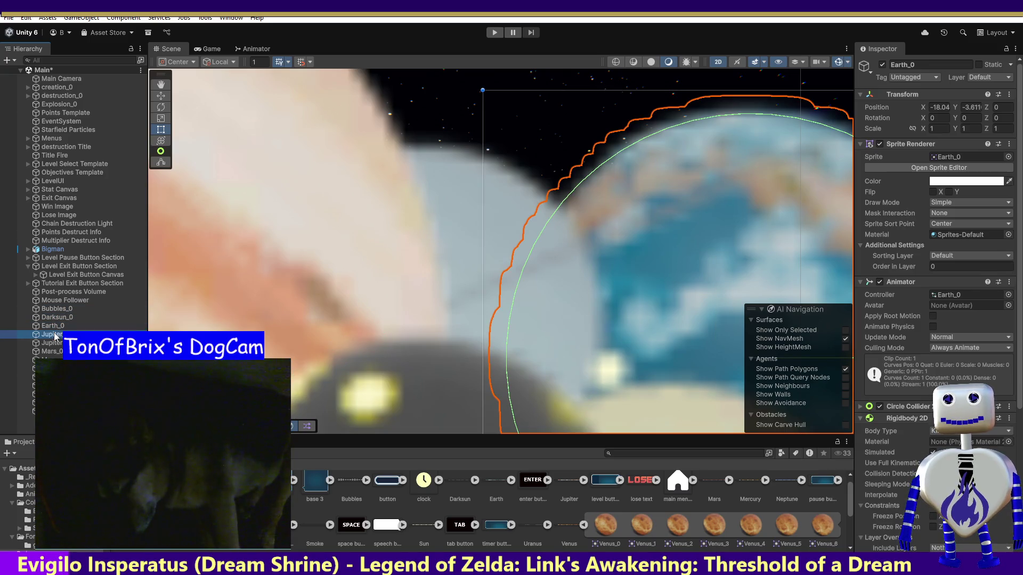
left_click(54, 343)
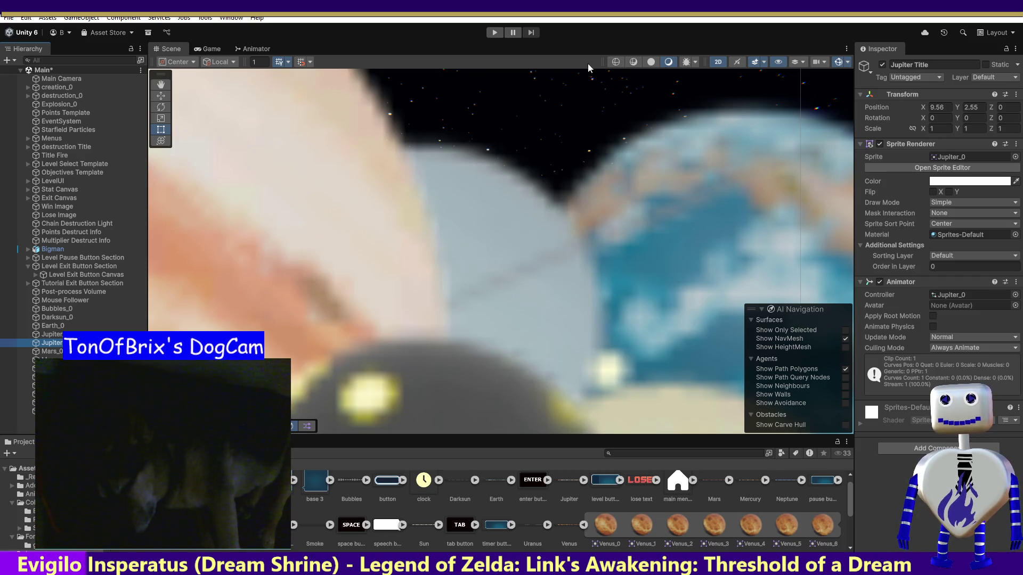
left_click(495, 32)
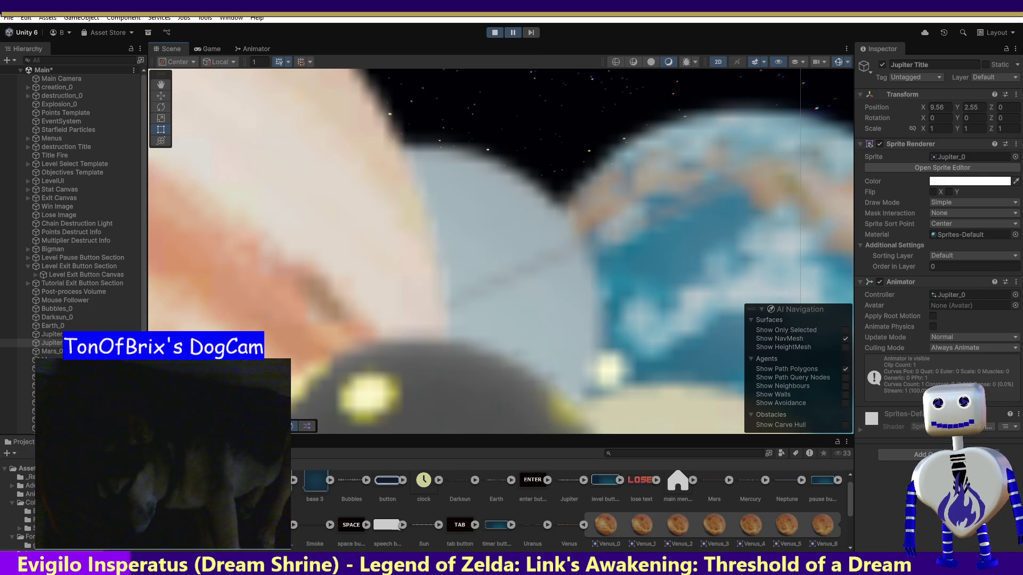
Frame Jupiter Title in the Scene view and remove its Event Trigger component.
double_click(43, 341)
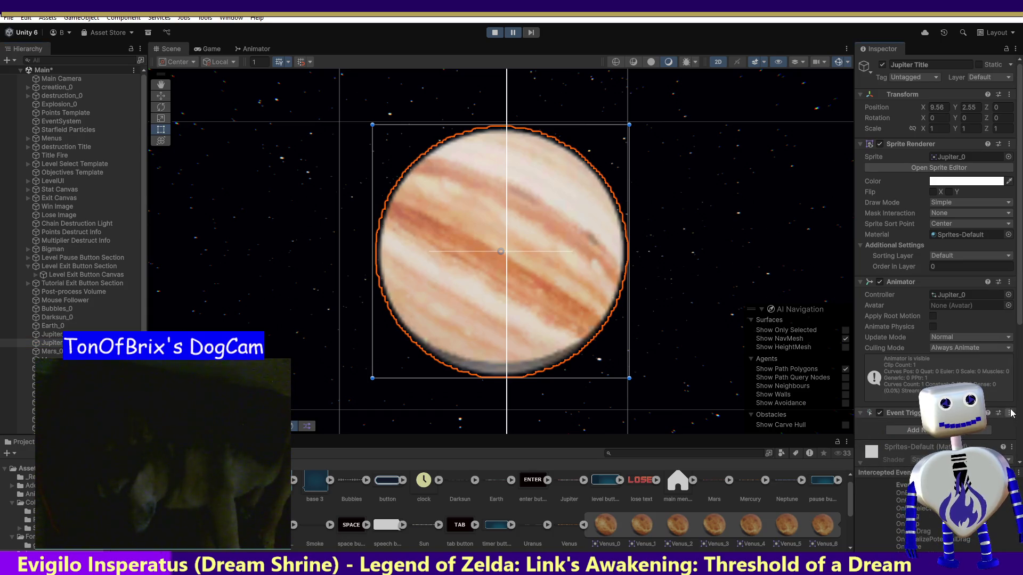
left_click(943, 440)
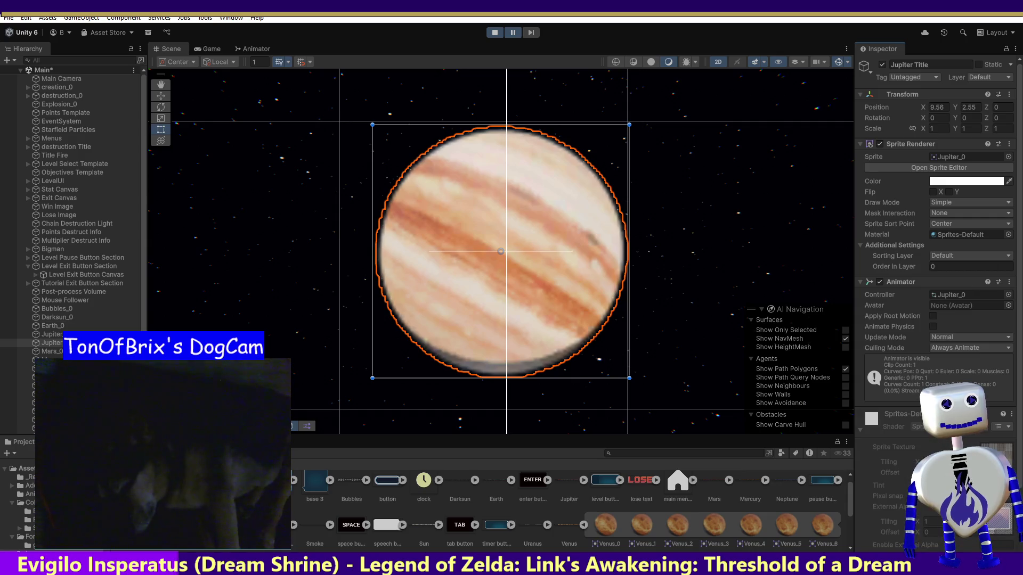
Add a Capsule Collider 2D to Jupiter Title.
scroll(1020, 381, "down", 3)
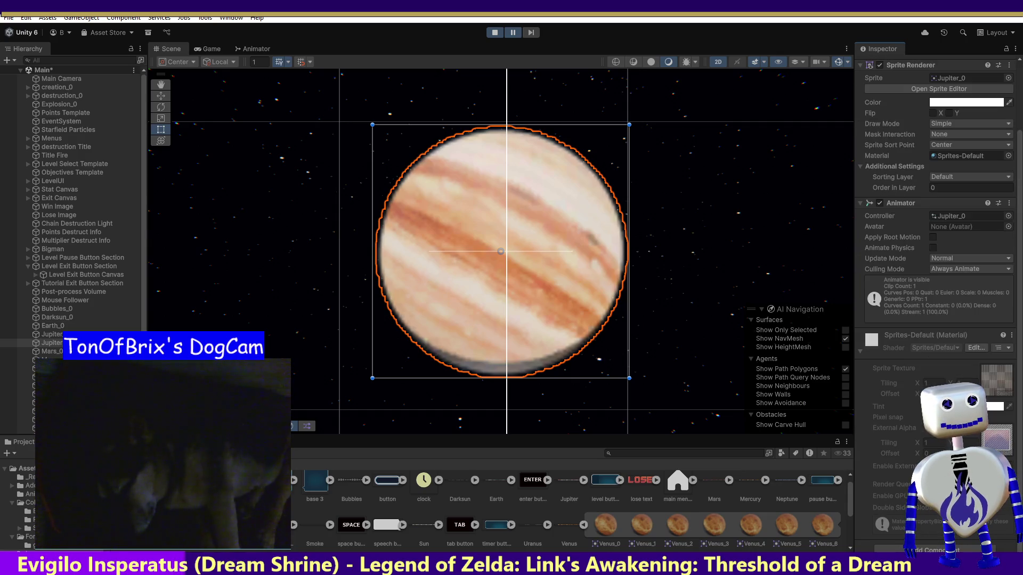
left_click(933, 549)
type("ri")
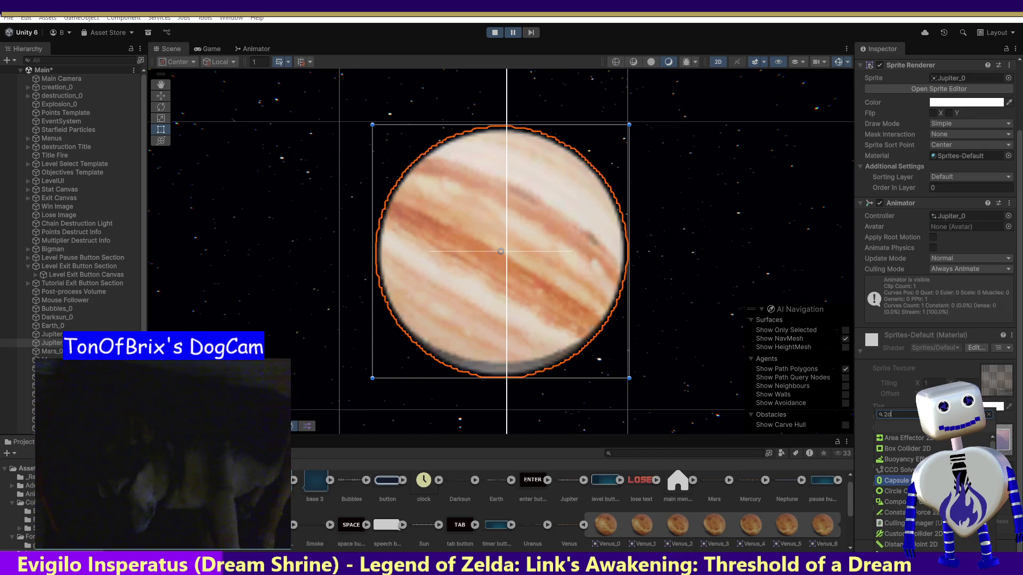
key("Return")
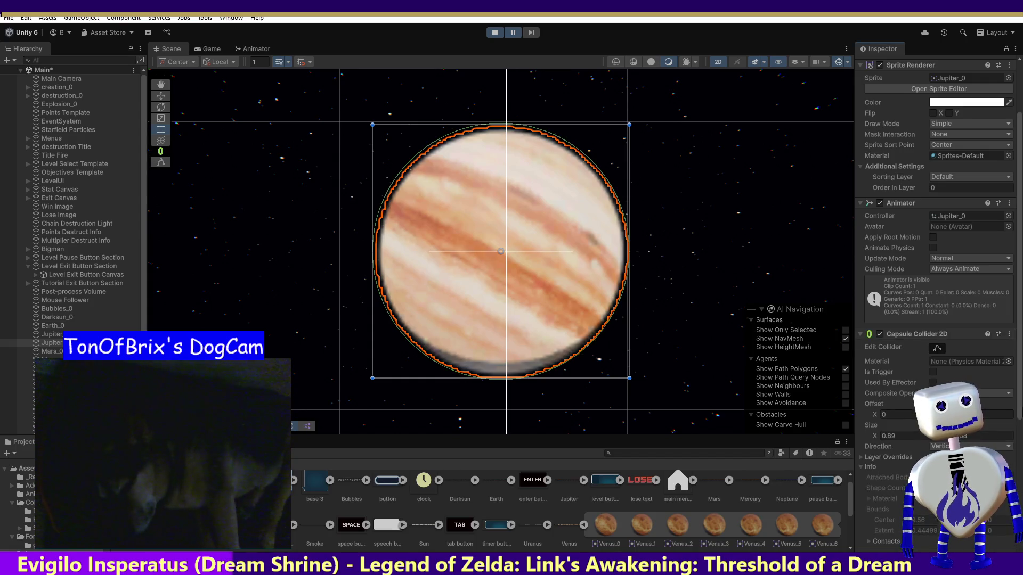
Add a Kinematic Rigidbody 2D to Jupiter Title with Use Full Kinematic Contacts enabled.
scroll(938, 240, "down", 5)
scroll(938, 239, "down", 2)
left_click(938, 410)
type("r")
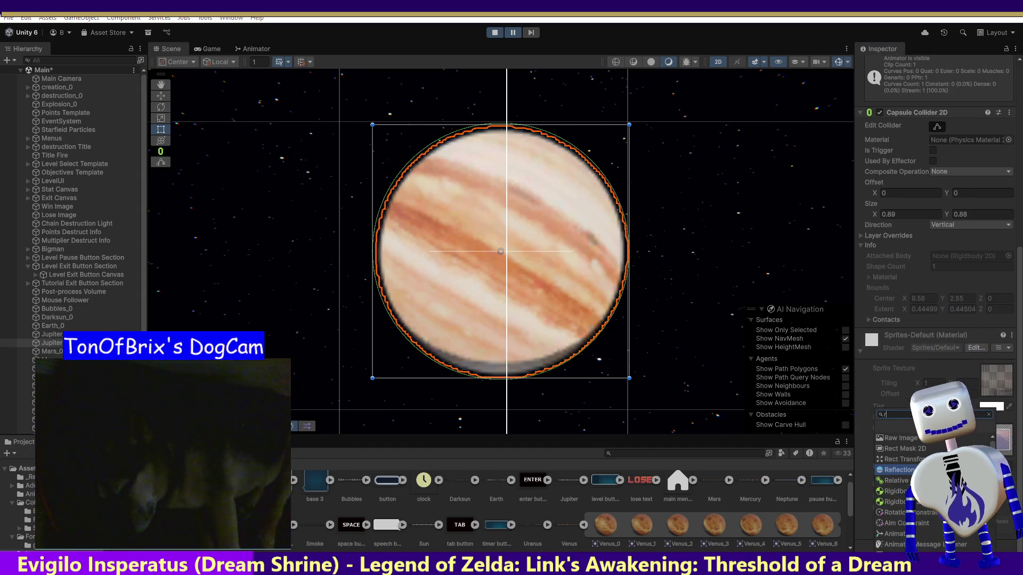
left_click(901, 494)
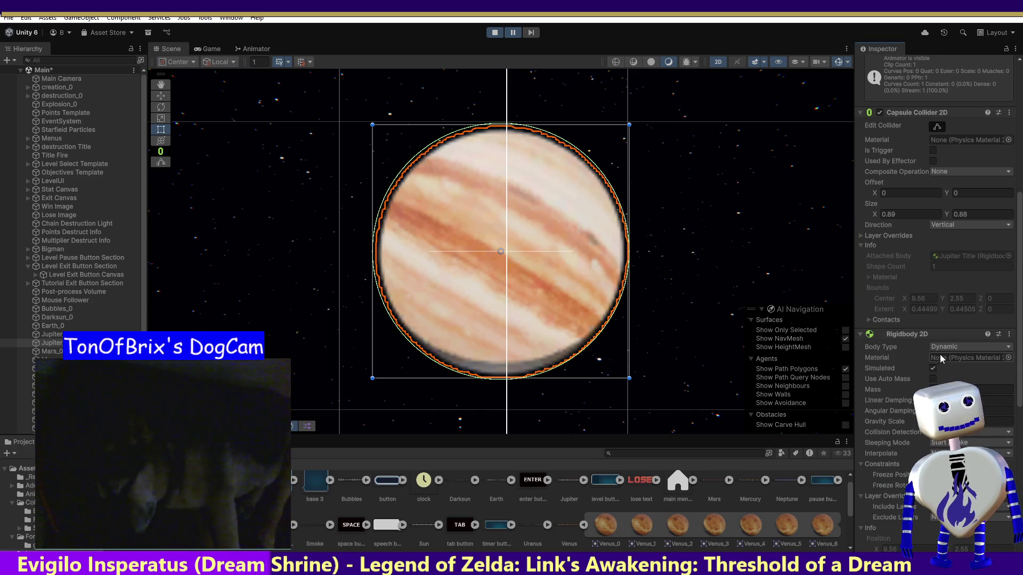
left_click(951, 347)
left_click(946, 368)
left_click(933, 379)
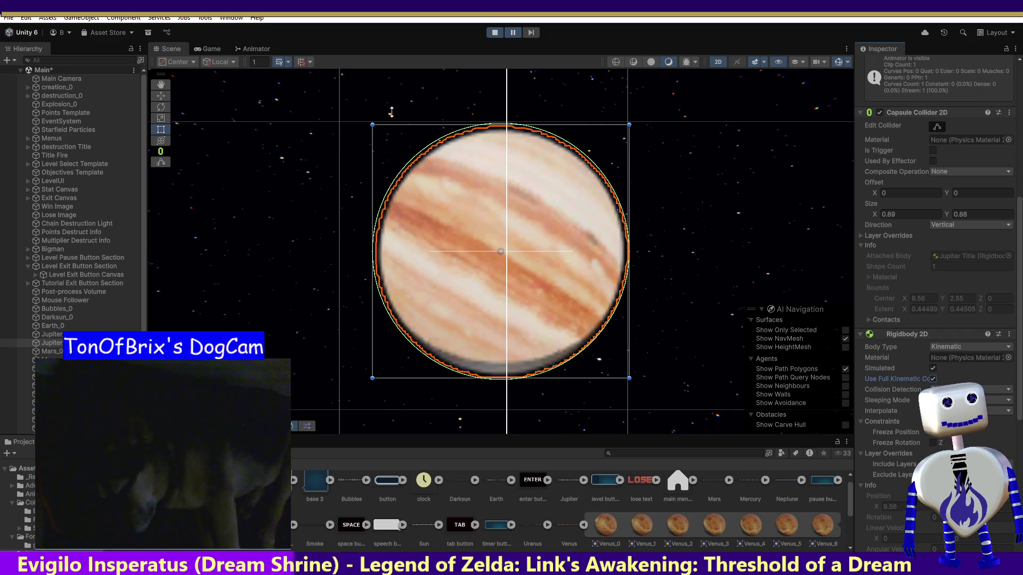
Stop Play mode and reselect Jupiter Title to review its remaining components.
left_click(494, 33)
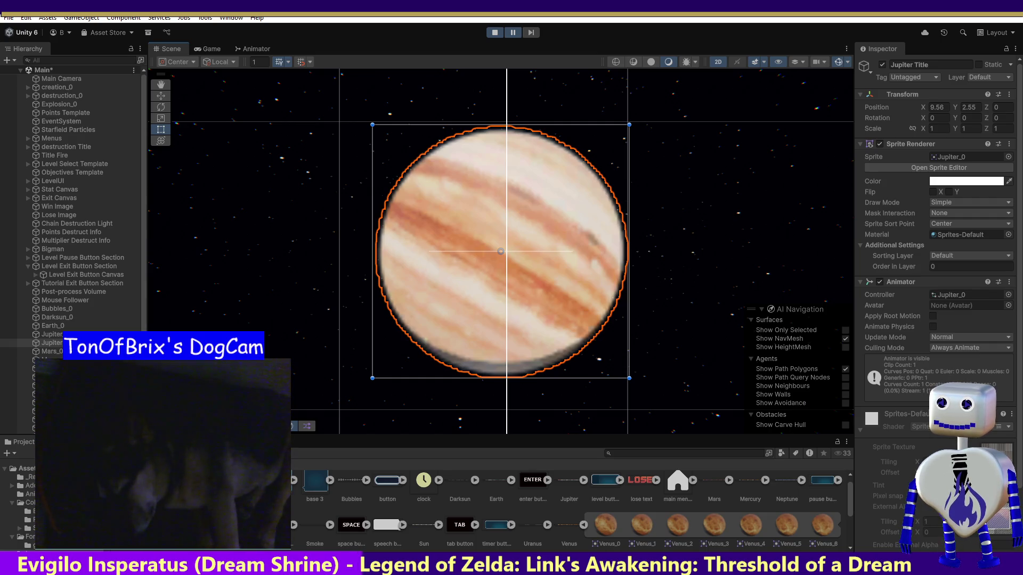
left_click(54, 342)
scroll(1020, 379, "down", 2)
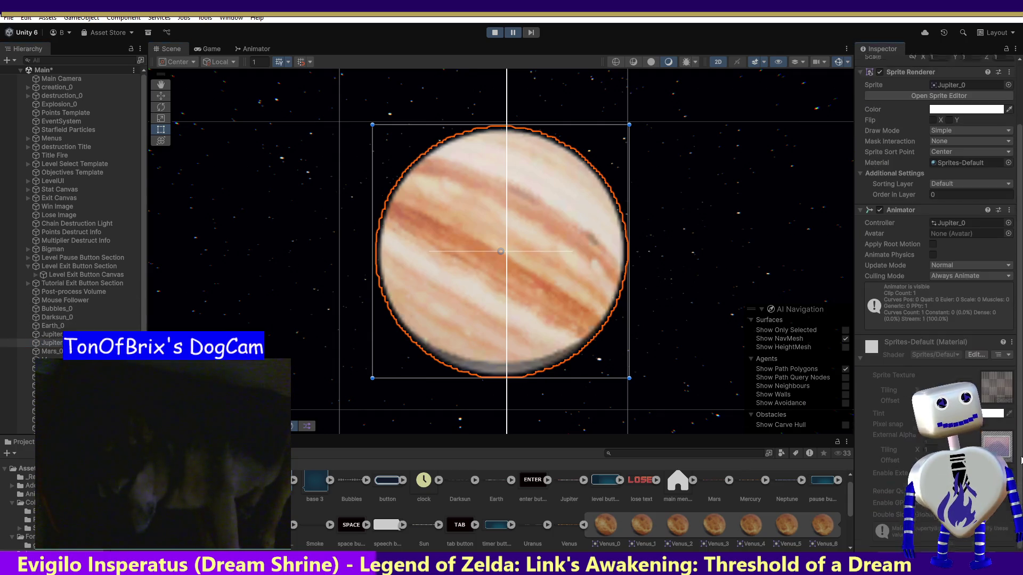
scroll(1020, 397, "up", 2)
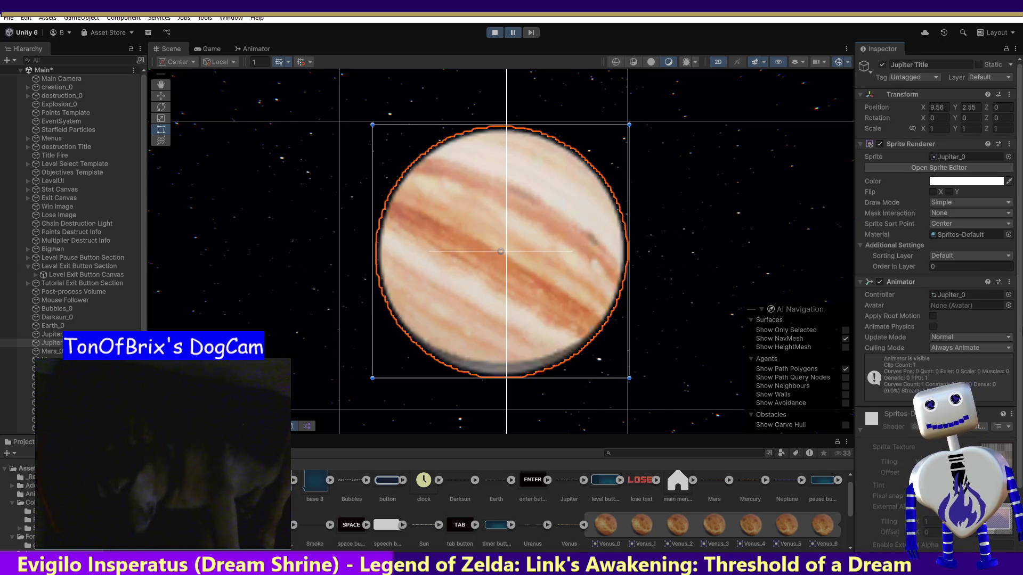
Exit Play mode, abandoning the component search started during play.
scroll(965, 321, "down", 5)
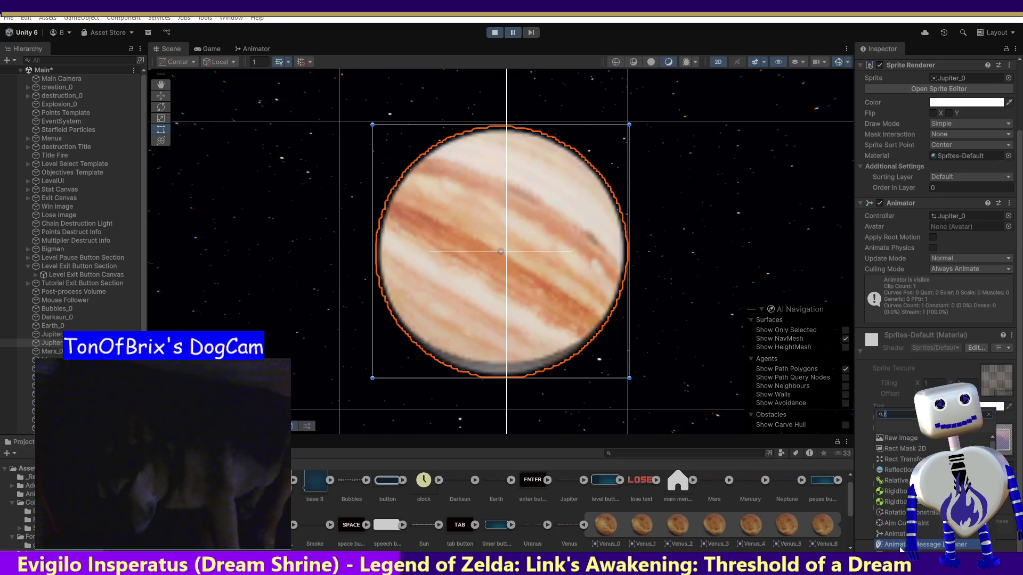
left_click(938, 549)
type("r")
left_click(495, 32)
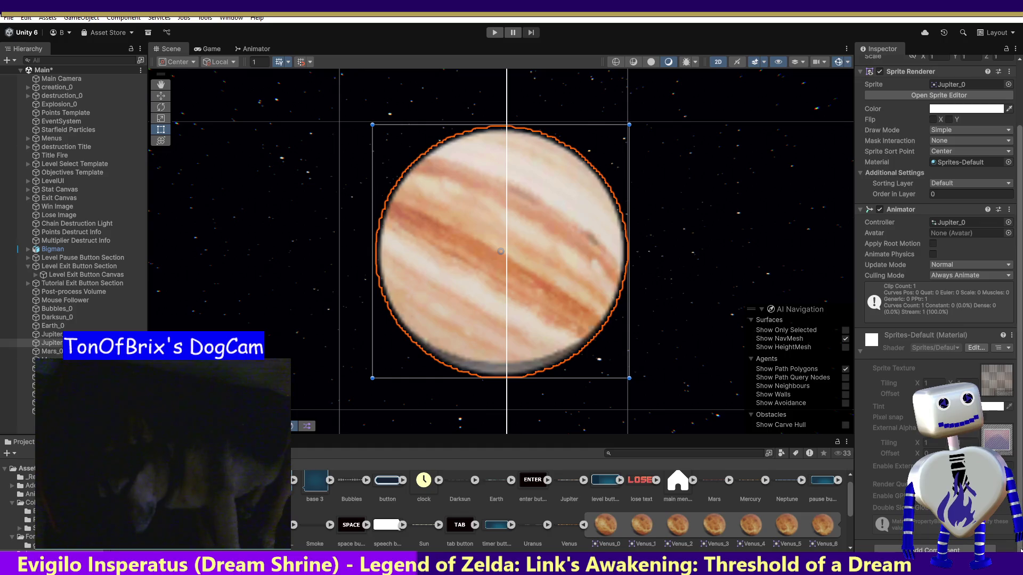
Add a trigger Circle Collider 2D of radius 0.445 to Jupiter Title.
left_click(937, 549)
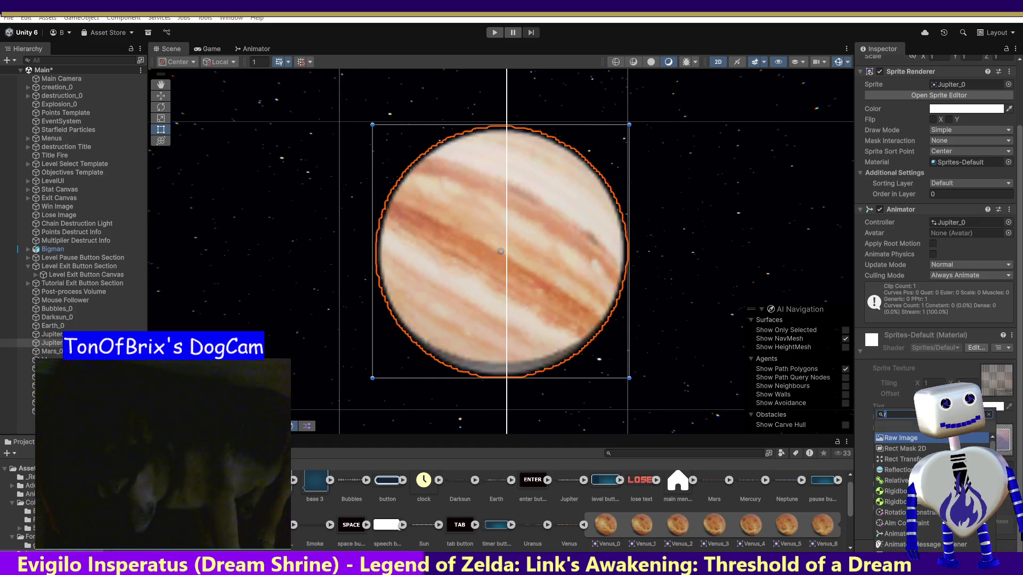
type("circle")
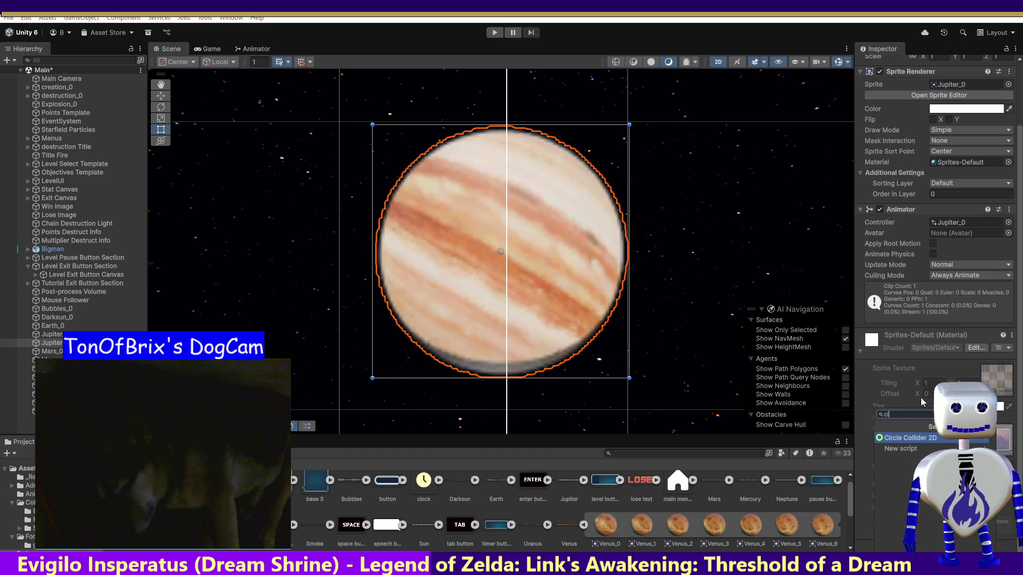
left_click(923, 438)
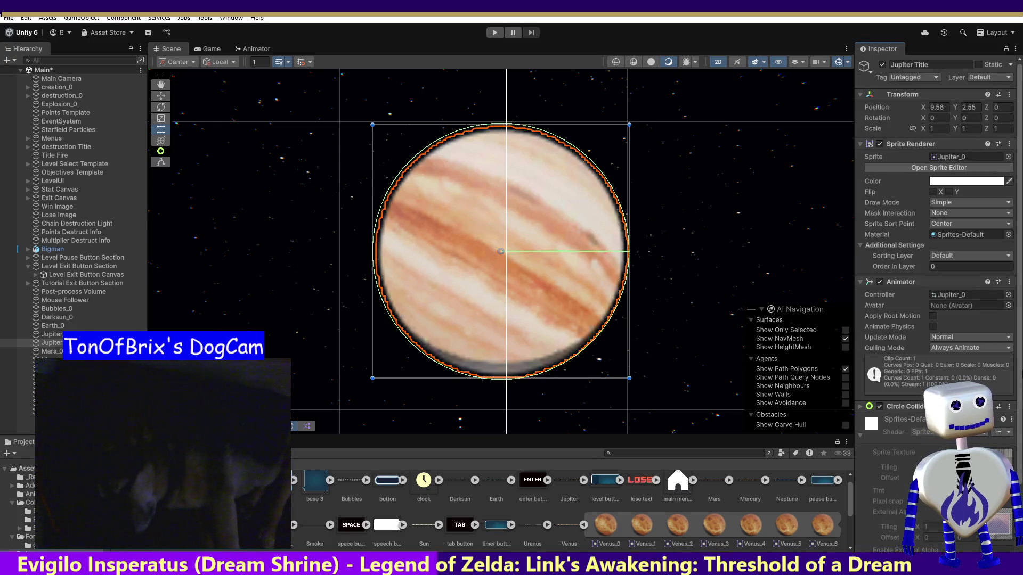
scroll(923, 438, "down", 4)
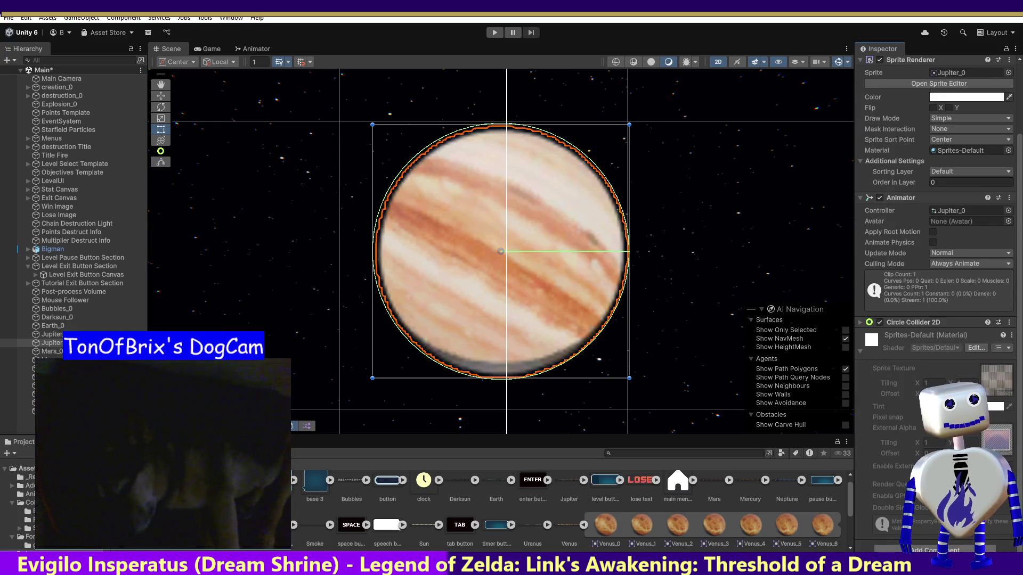
left_click(860, 323)
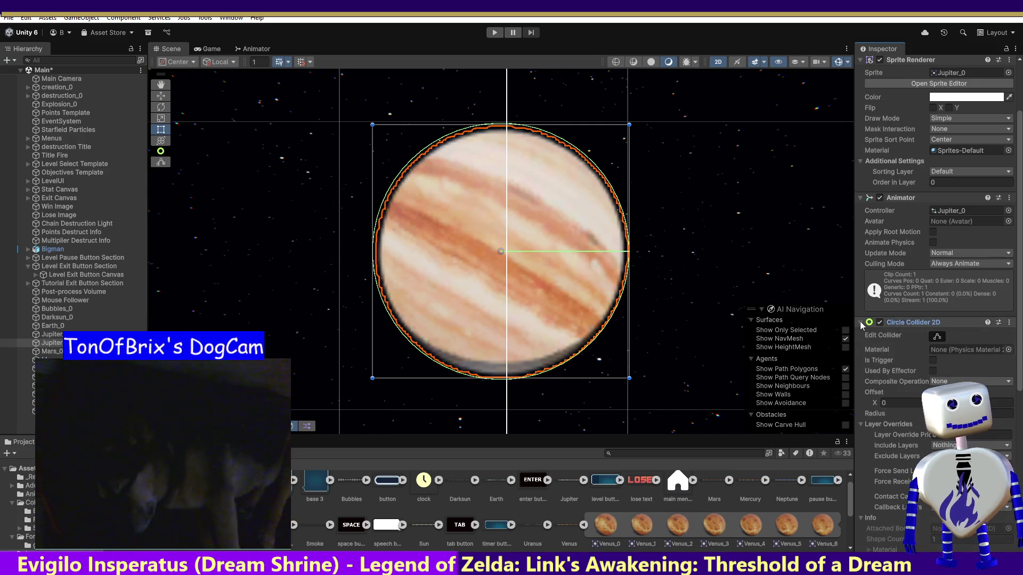
left_click(933, 360)
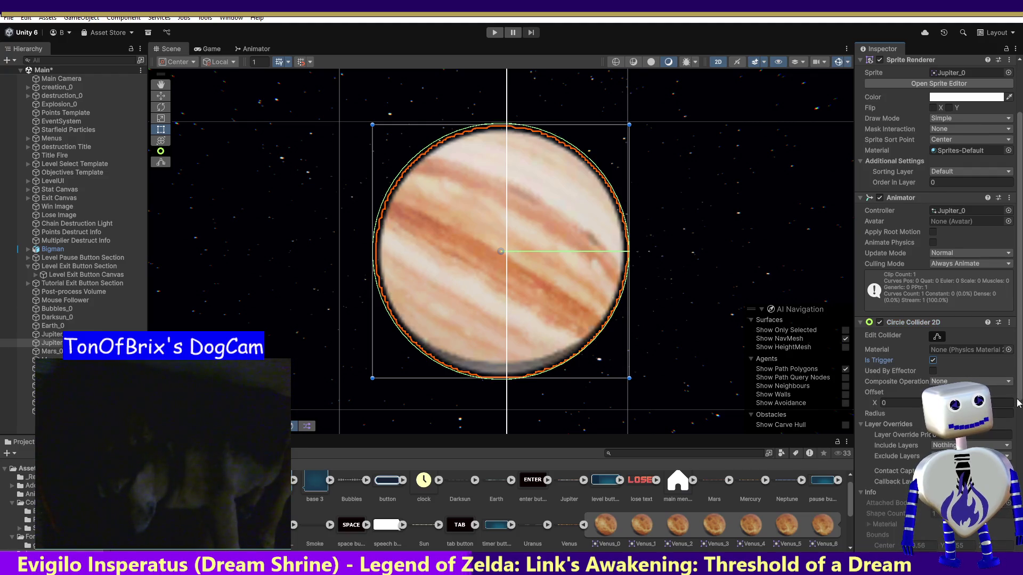
scroll(1017, 431, "down", 3)
scroll(1017, 432, "down", 1)
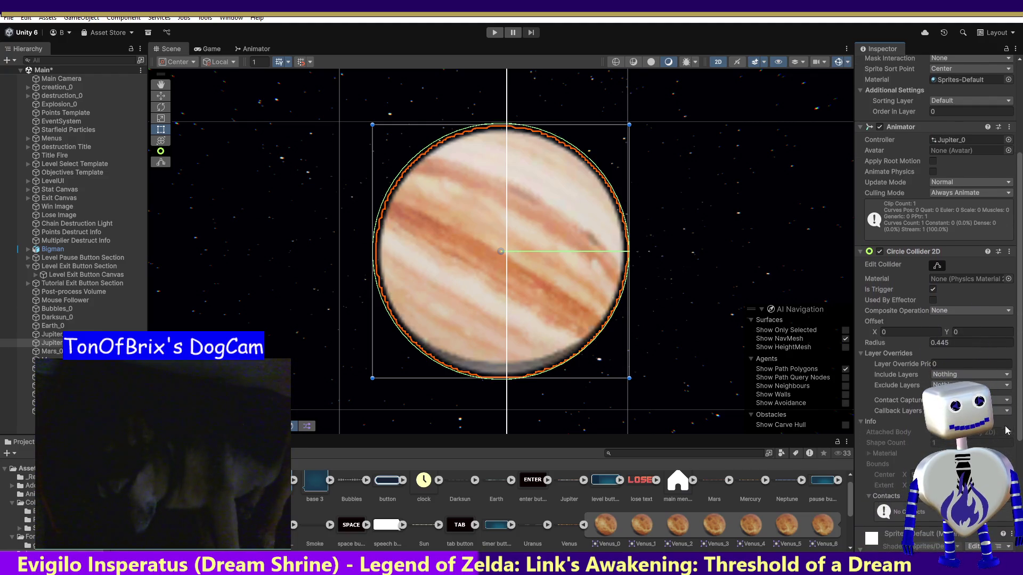
left_click(859, 253)
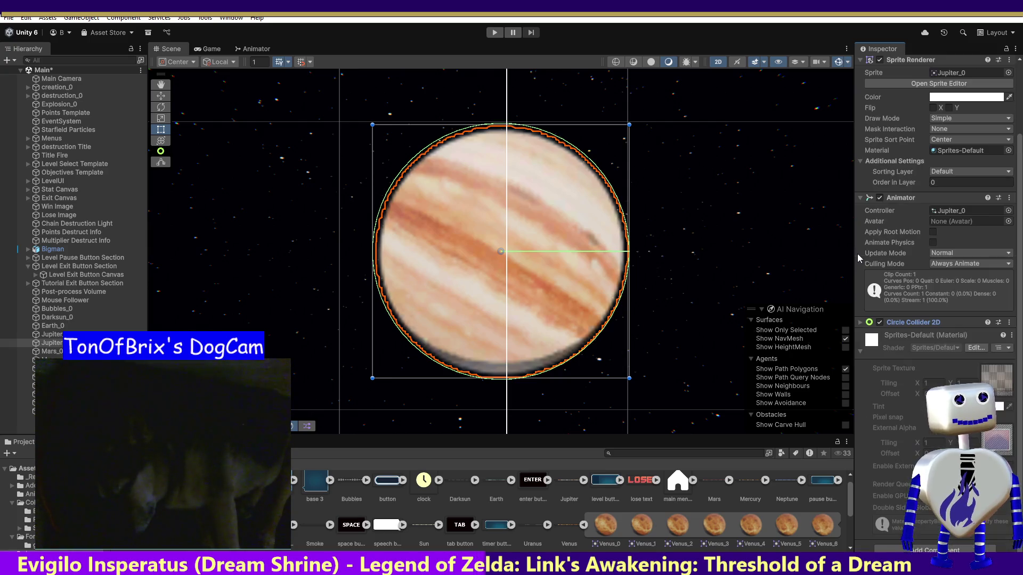
Add a Rigidbody 2D component to Jupiter Title.
left_click(880, 547)
type("ci")
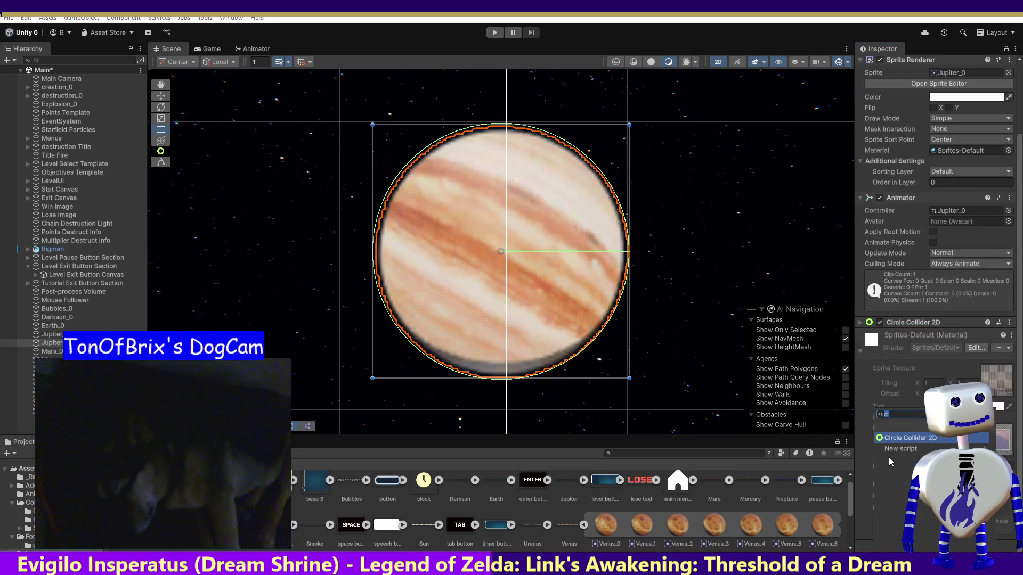
type("r")
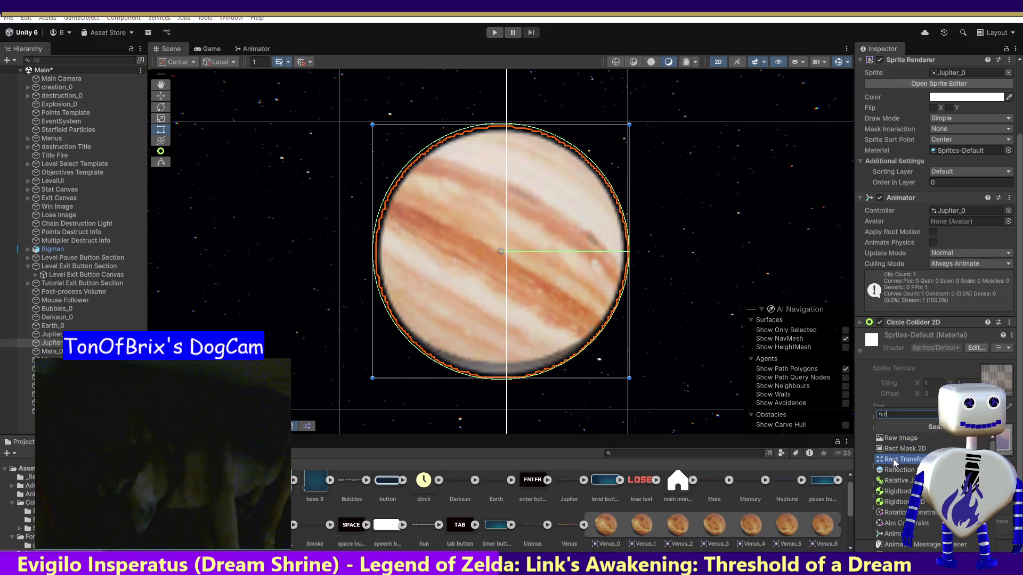
left_click(895, 502)
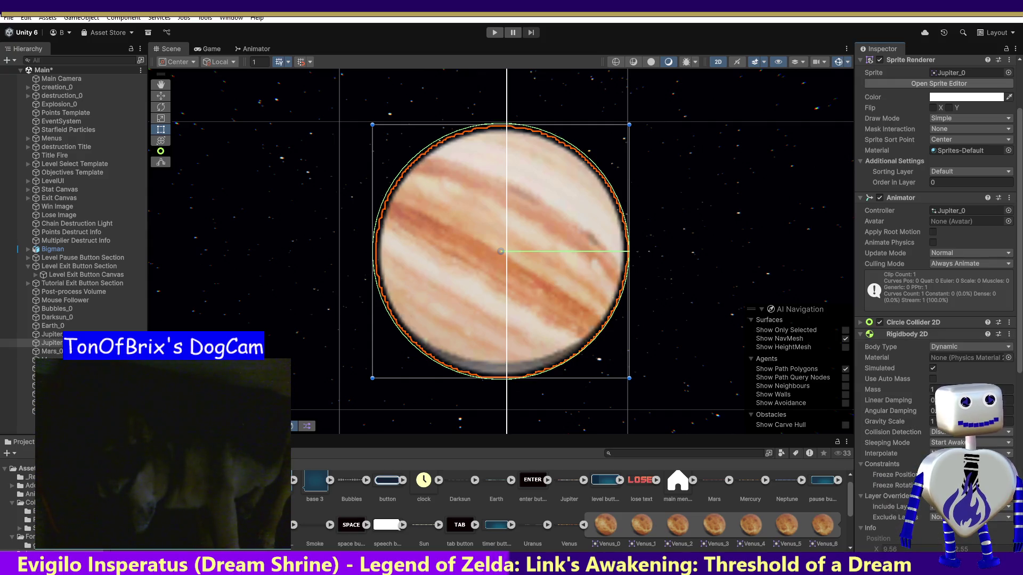
Set the Rigidbody 2D to Kinematic with full kinematic contacts, then enter Play mode.
left_click(954, 347)
left_click(954, 382)
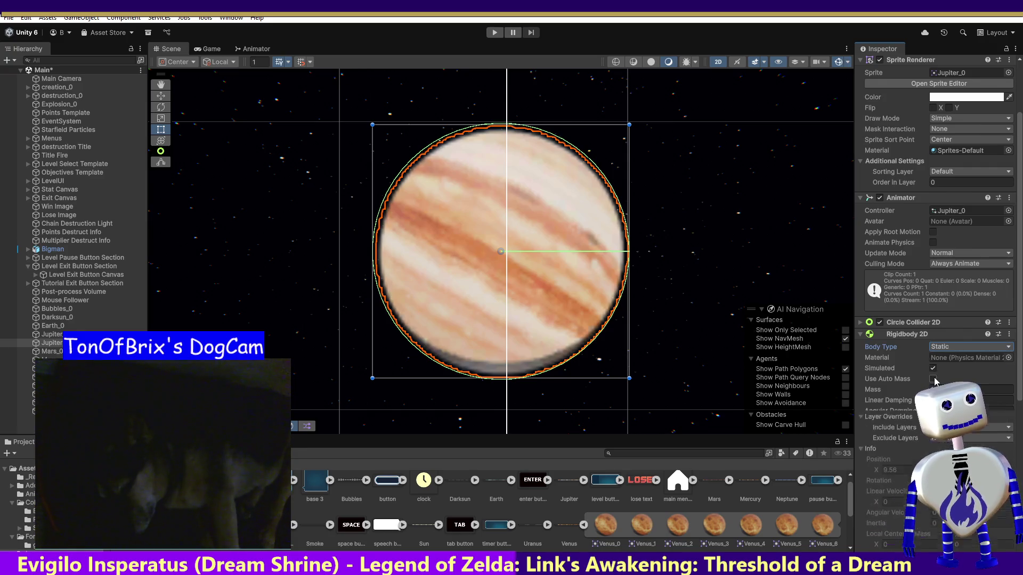
left_click(933, 368)
left_click(933, 368)
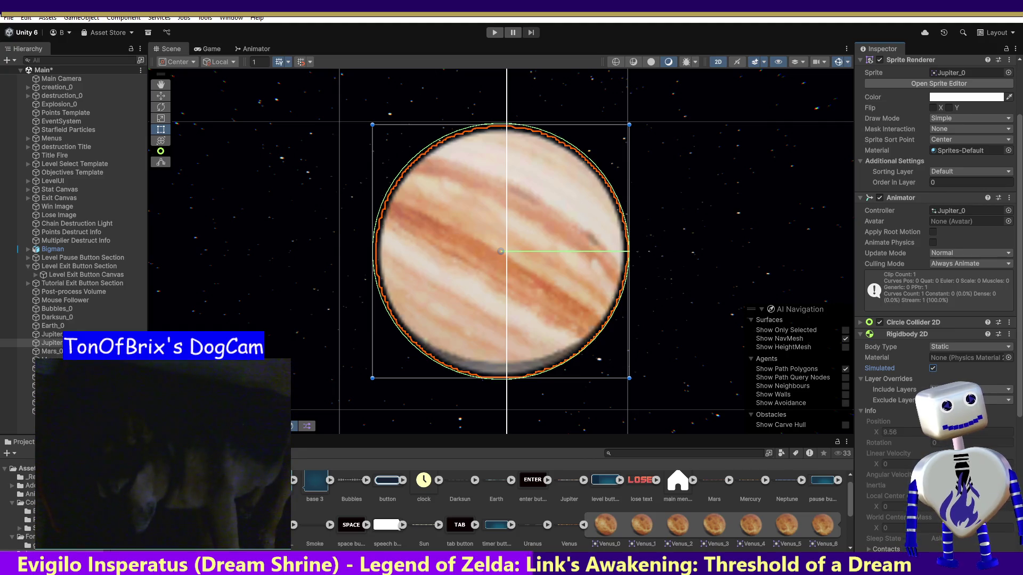
left_click(956, 347)
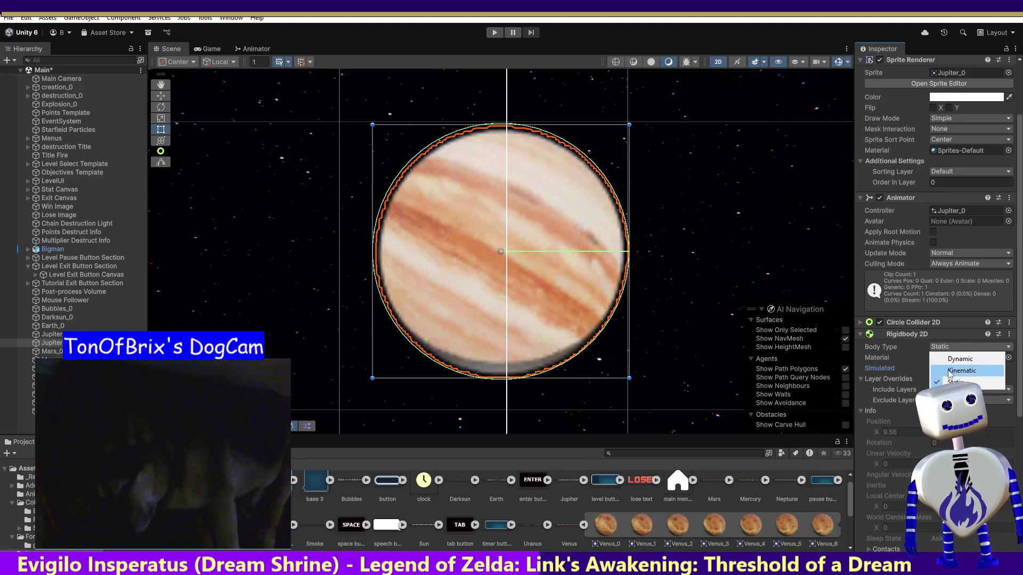
left_click(962, 370)
left_click(933, 379)
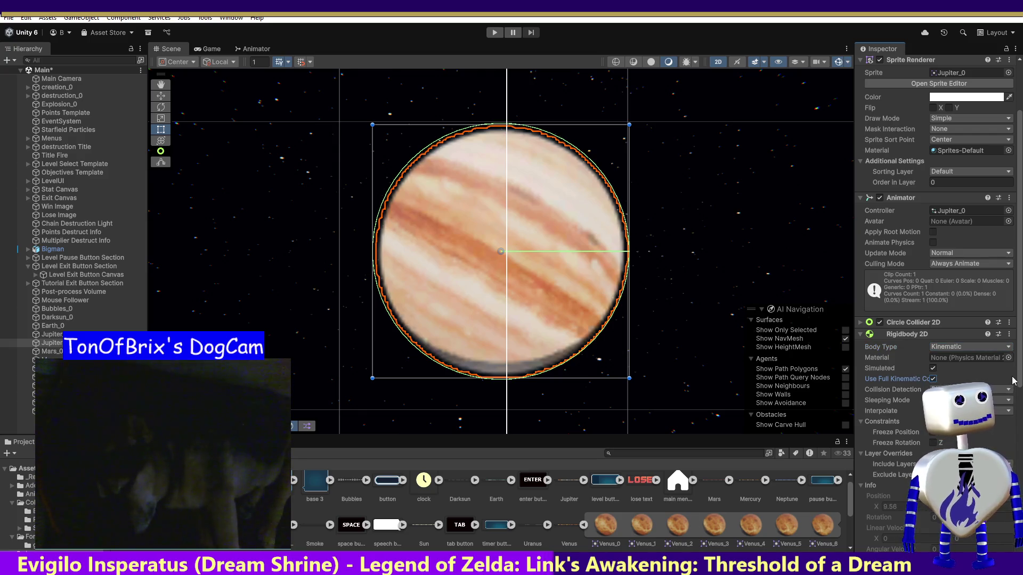
left_click(487, 33)
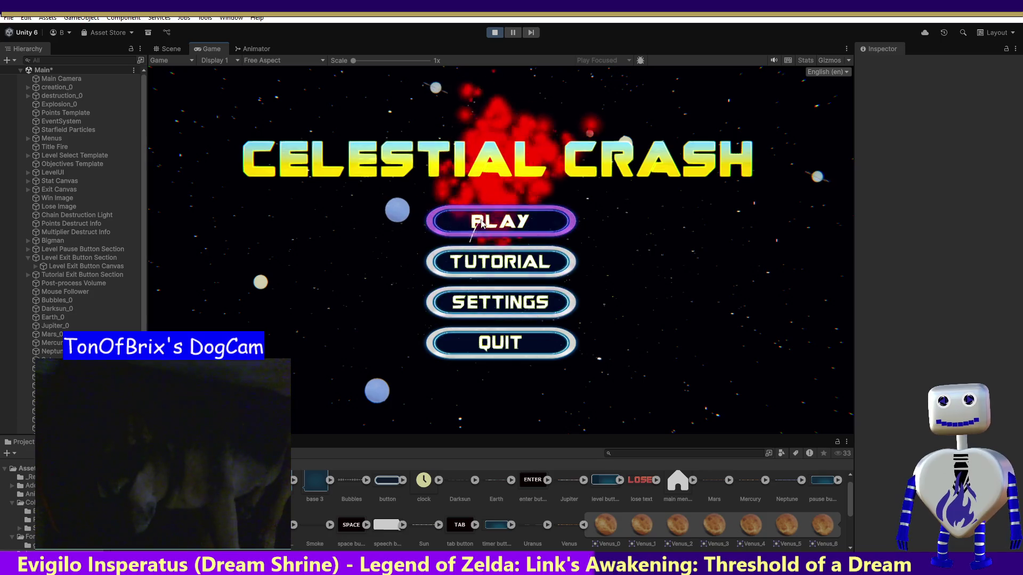
Test-play a level from the Celestial Crash menu, chaining Saturn to Jupiter, then stop.
left_click(489, 221)
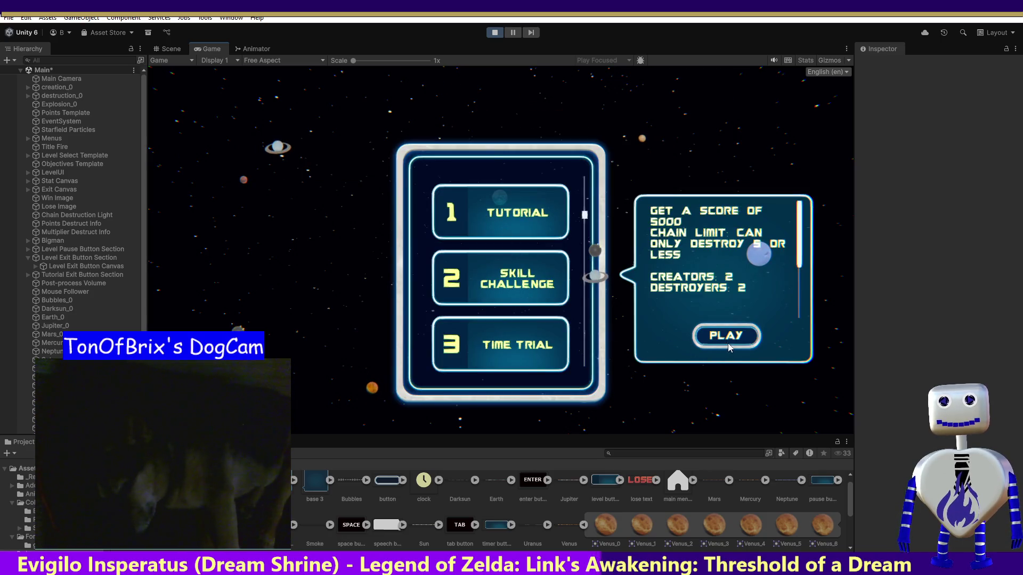
left_click(734, 336)
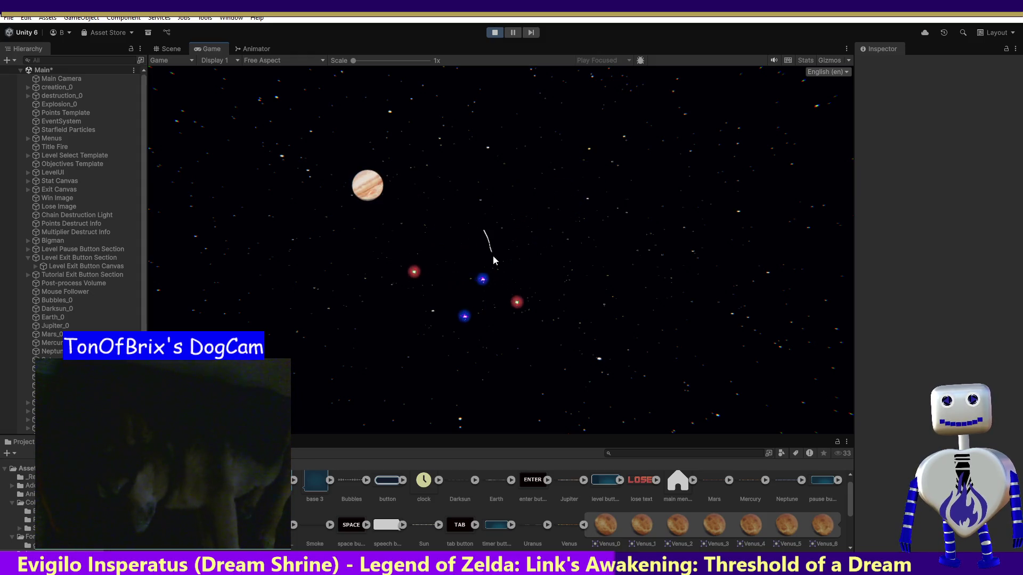
mouse_move(570, 296)
left_mouse_down()
mouse_move(367, 189)
mouse_move(447, 226)
left_mouse_up()
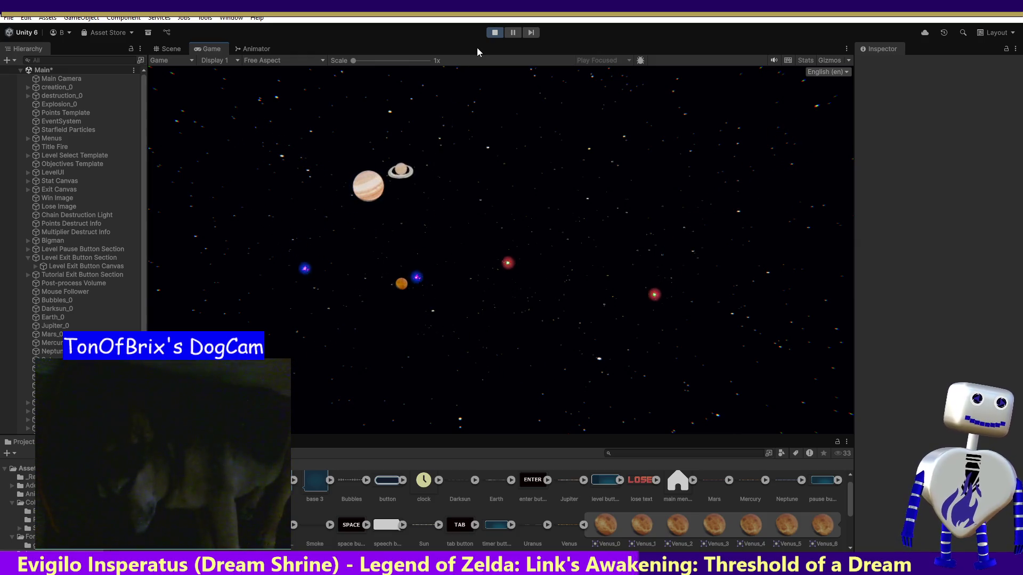
left_click(495, 32)
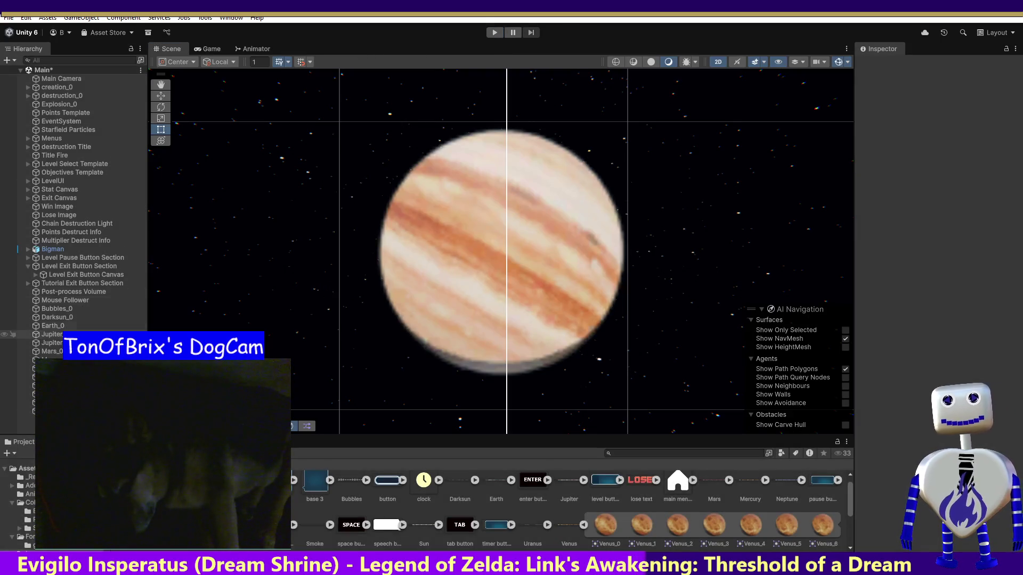
Review Darksun_0's Rigidbody 2D, keeping Sleeping Mode at Start Awake and Collision Detection at Discrete.
left_click(54, 310)
left_click(54, 317)
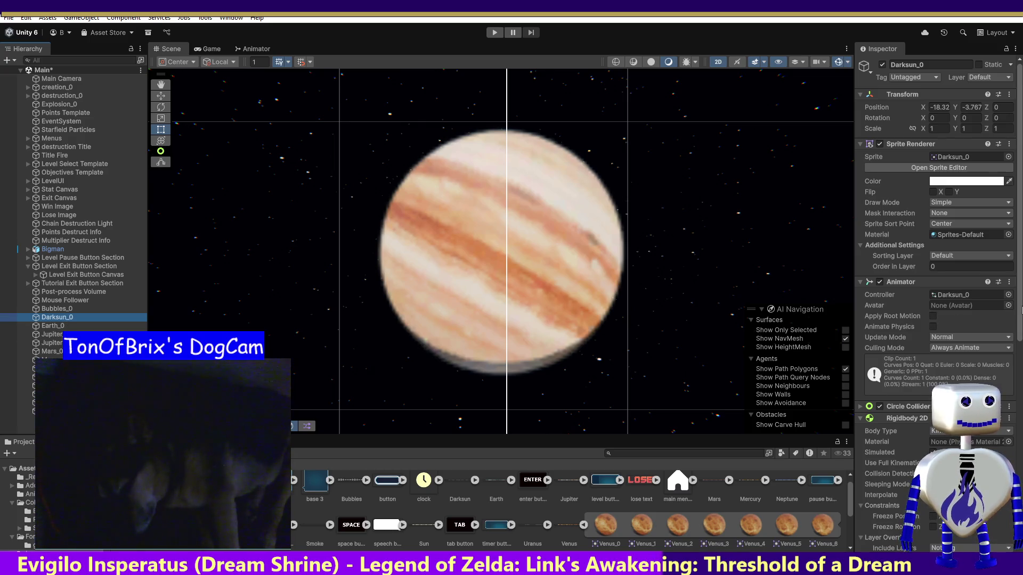
scroll(1000, 399, "down", 8)
scroll(933, 320, "down", 1)
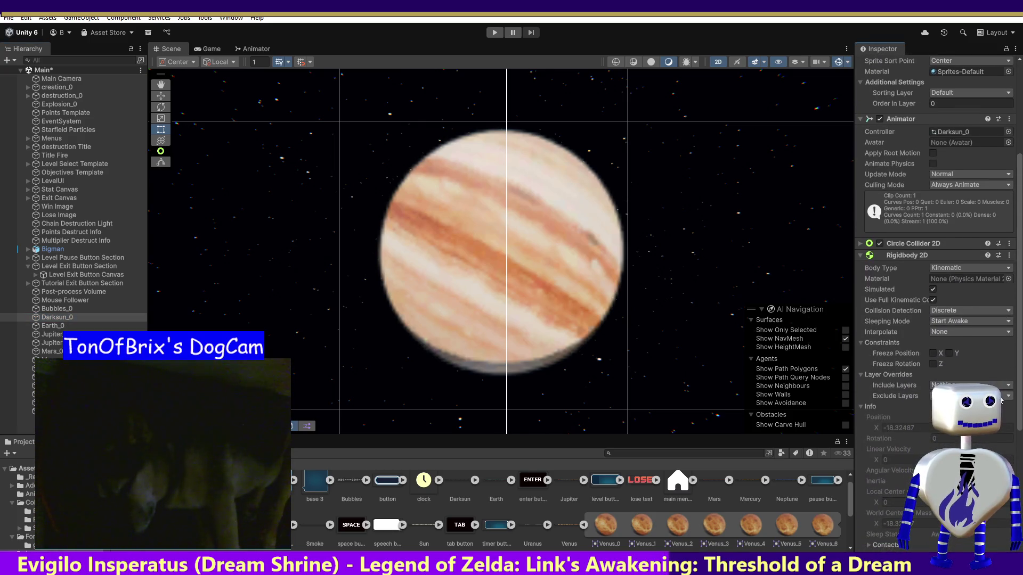
left_click(933, 319)
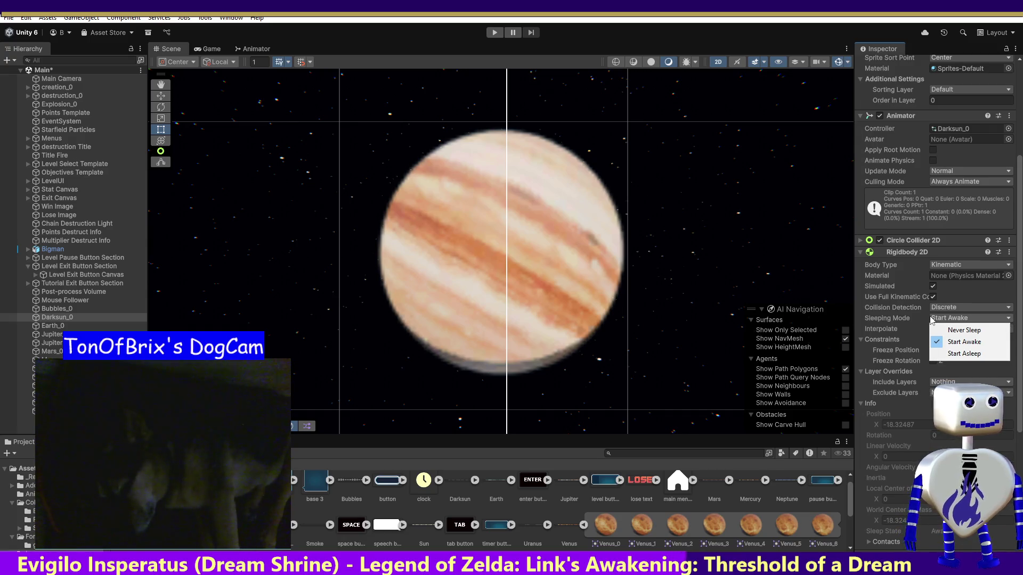
left_click(998, 293)
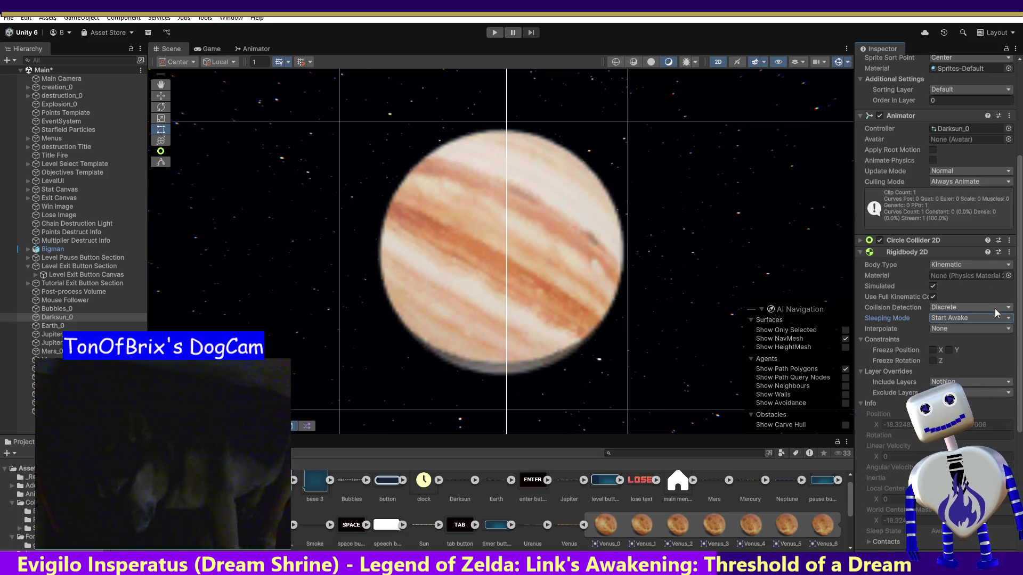
left_click(995, 308)
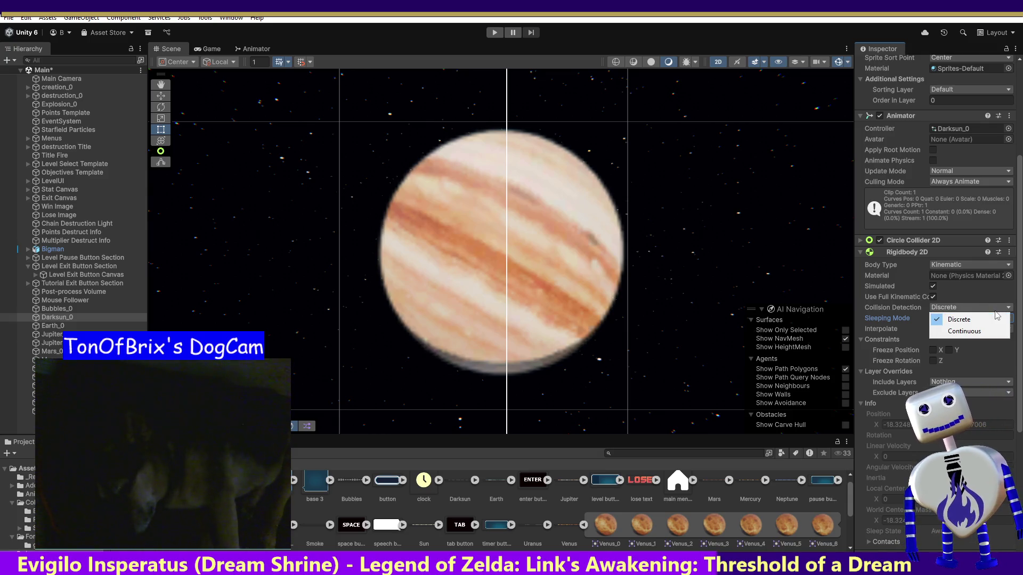
left_click(993, 282)
left_click(975, 308)
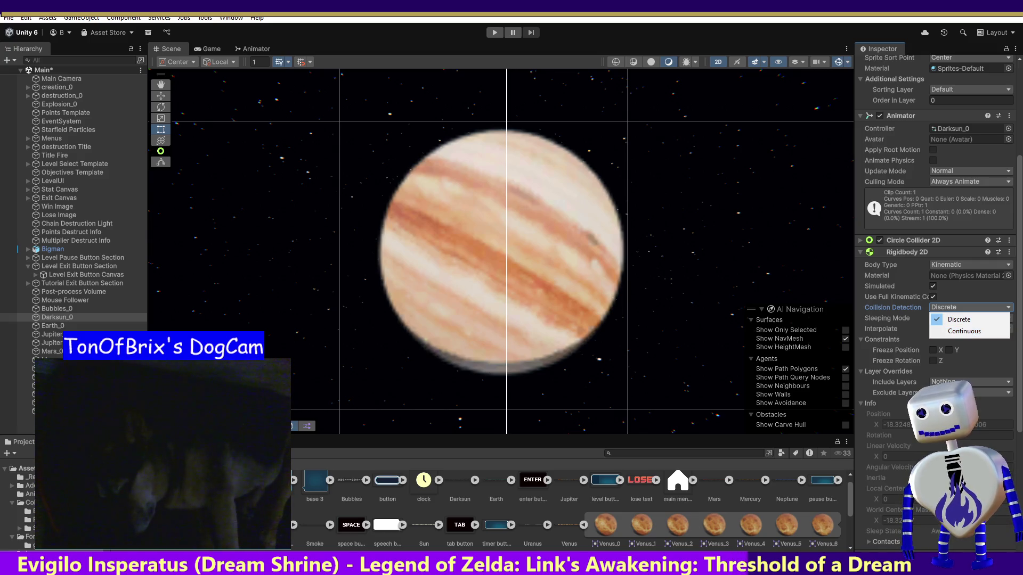
key("Escape")
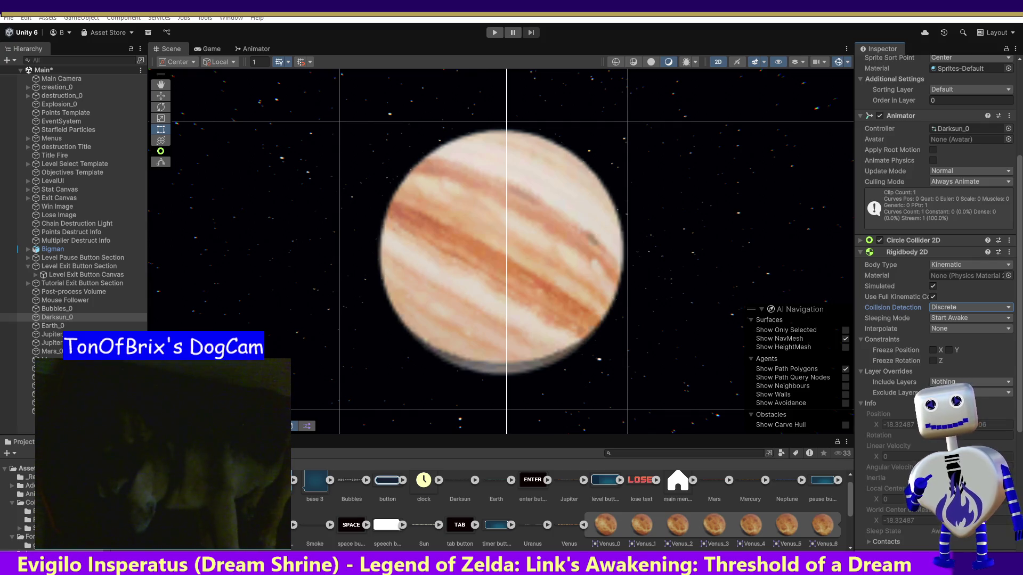
Expand Darksun_0's Circle Collider 2D to show its trigger setting and 0.18 radius.
left_click(864, 243)
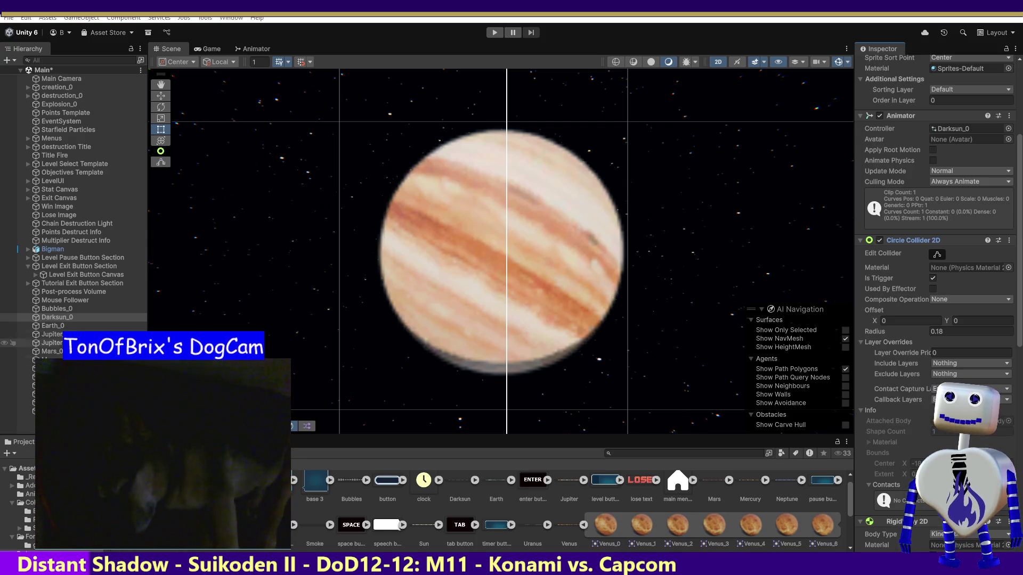
left_click(69, 318)
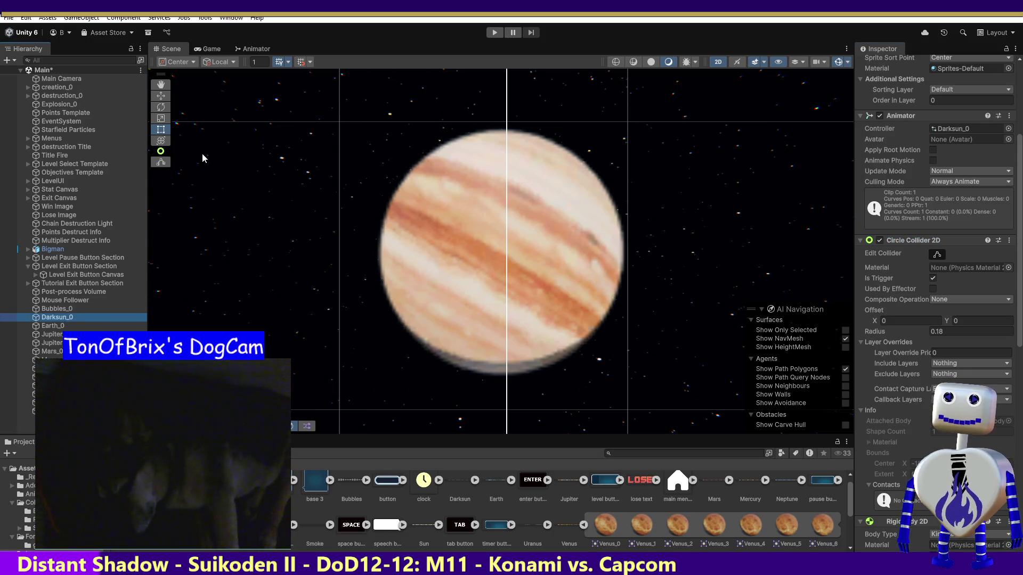
scroll(1018, 314, "down", 10)
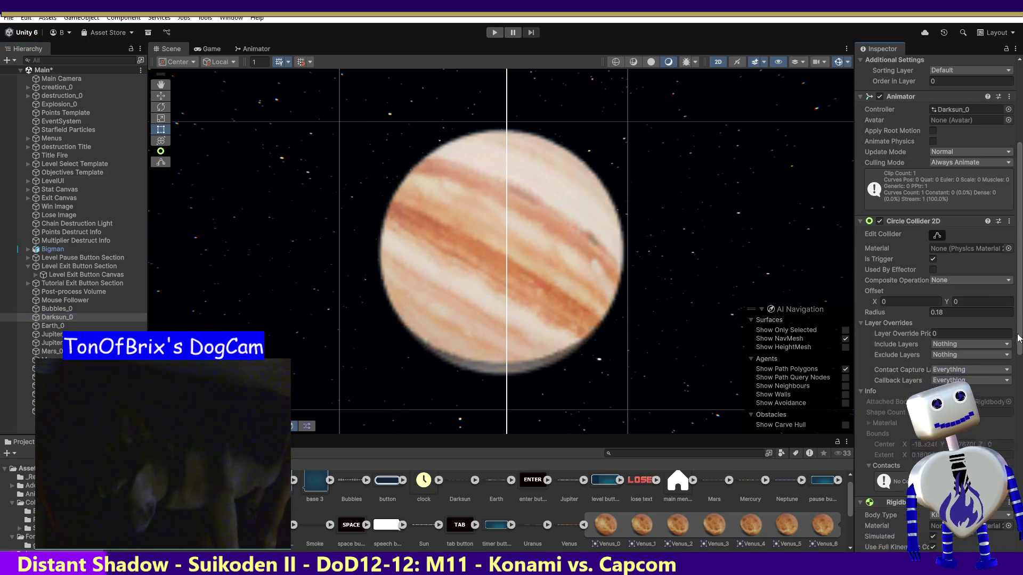
scroll(868, 360, "up", 4)
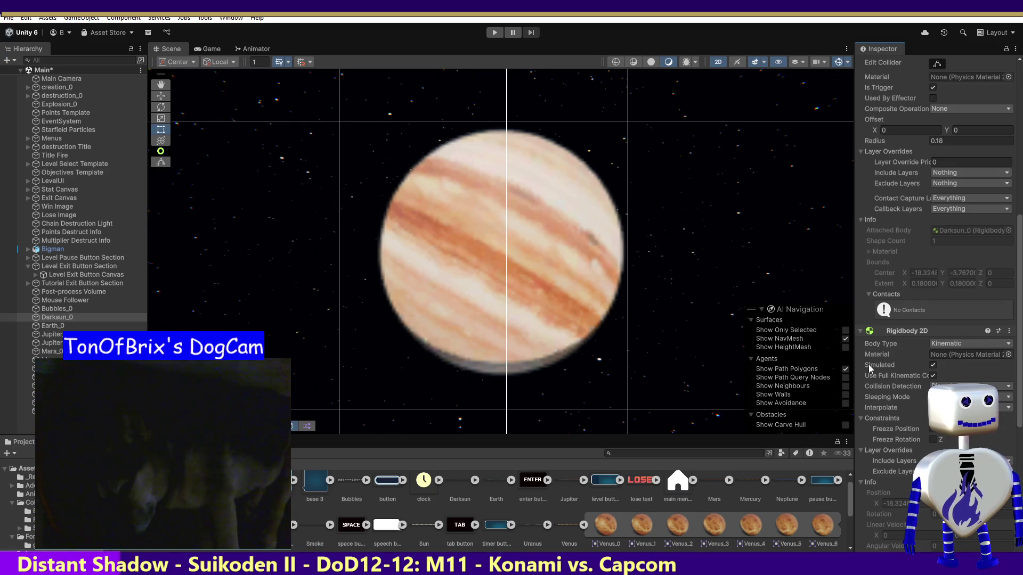
mouse_move(868, 365)
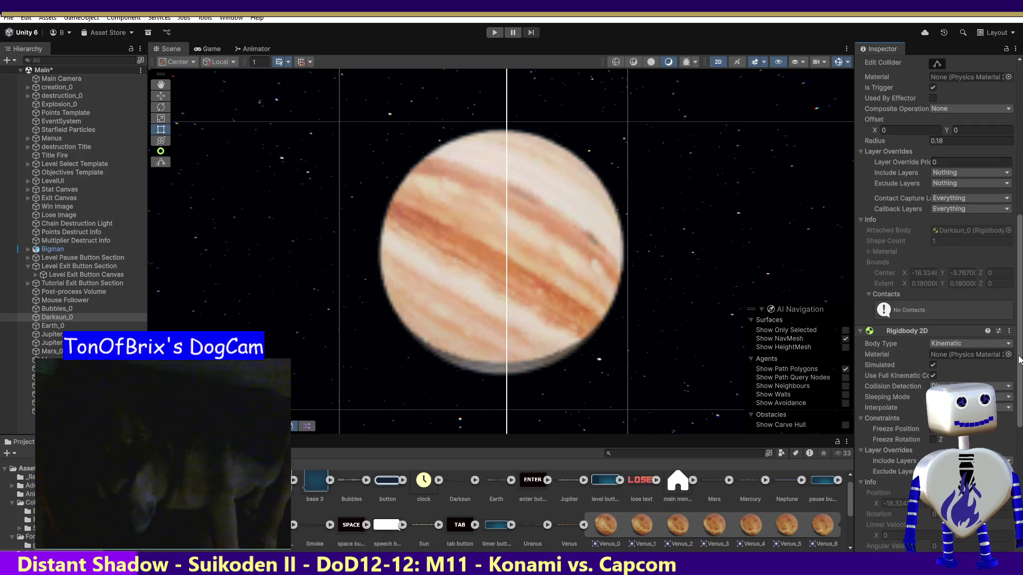
scroll(979, 363, "down", 10)
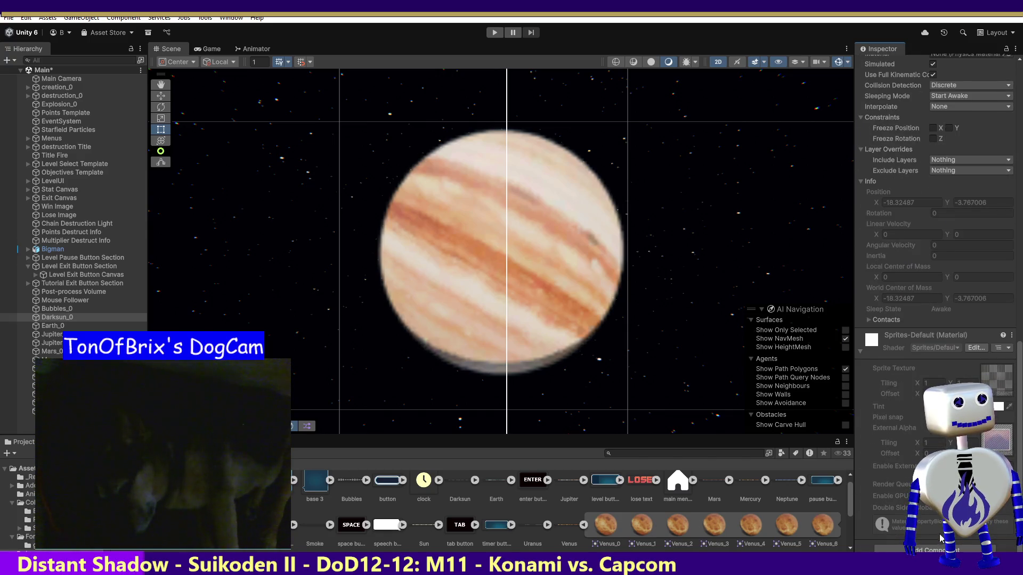
left_click(941, 550)
type("r")
key("BackSpace")
type("sc")
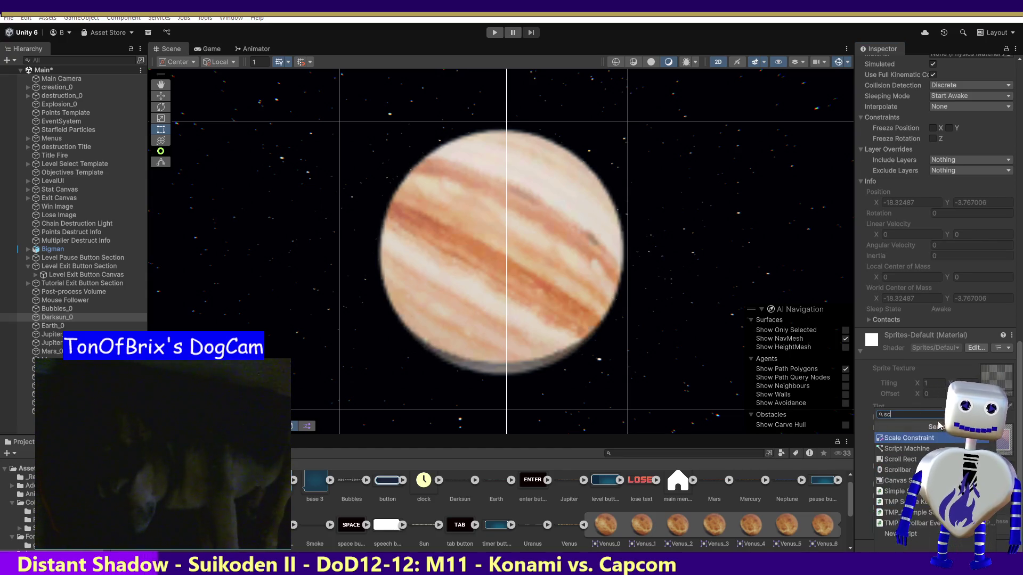
type("r")
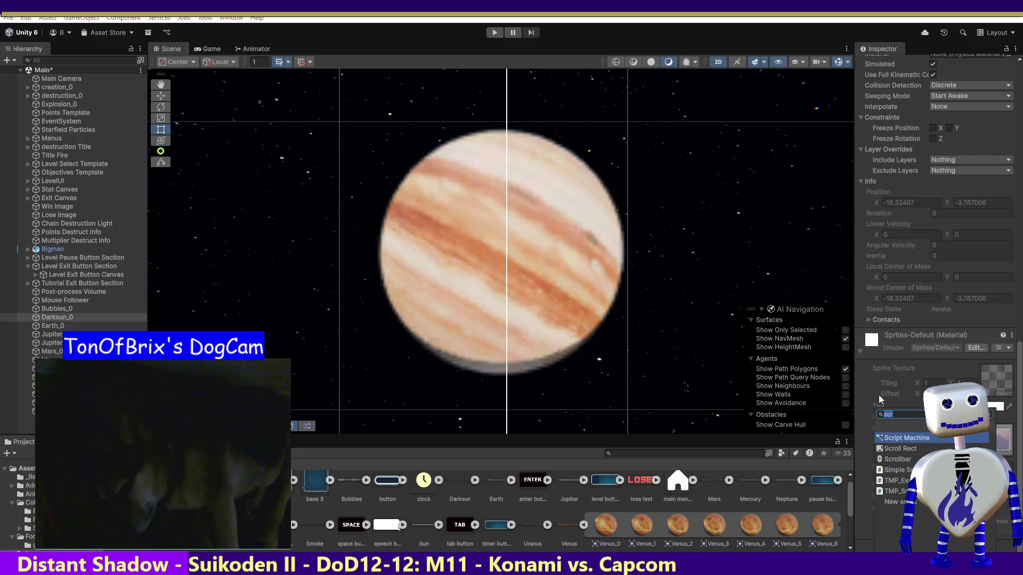
key("Escape")
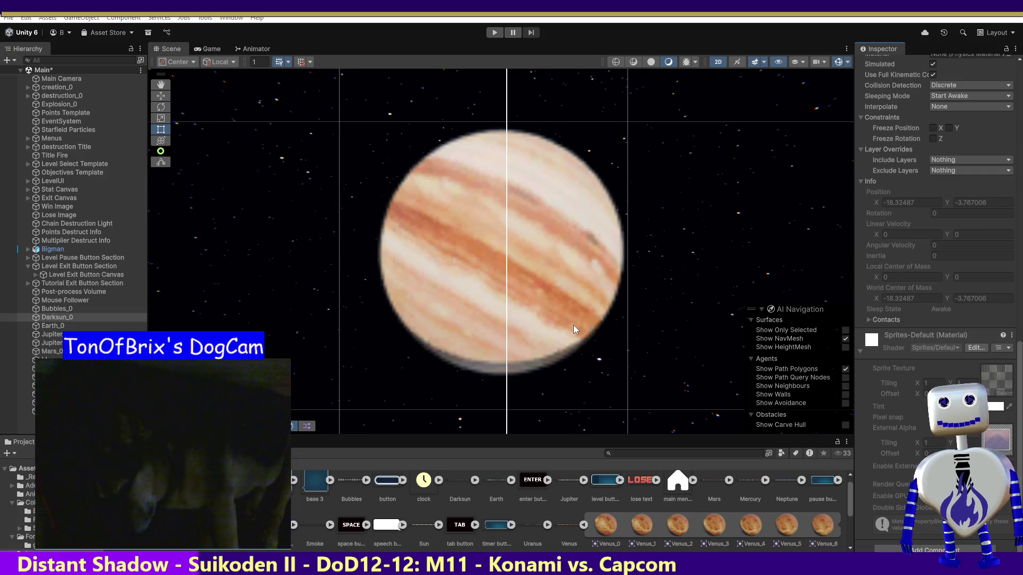
key("alt+Tab")
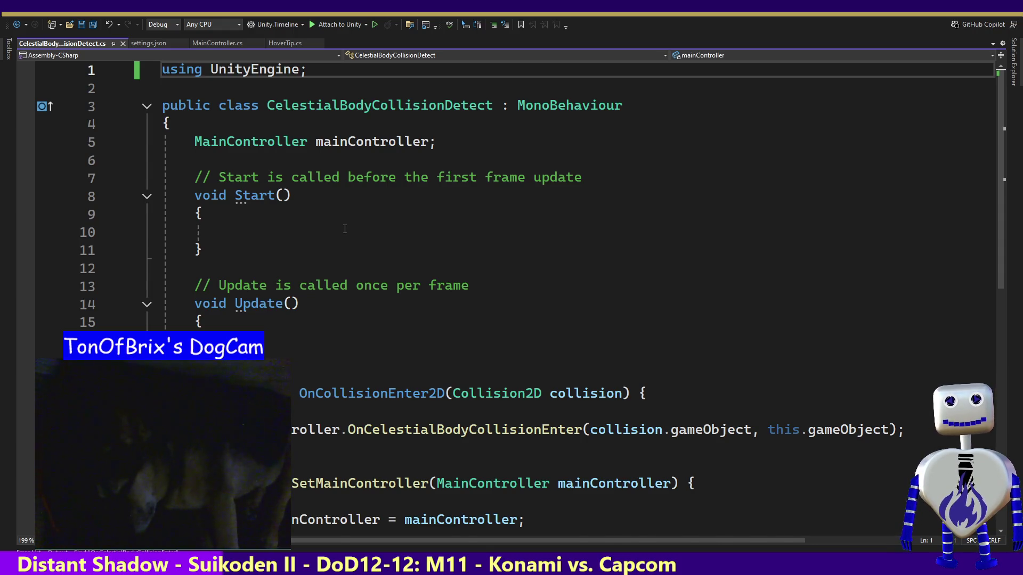
Return to Unity and search Add Component for the collision-detect script with 'scrce'.
key("alt+Tab")
left_click(956, 549)
type("scr")
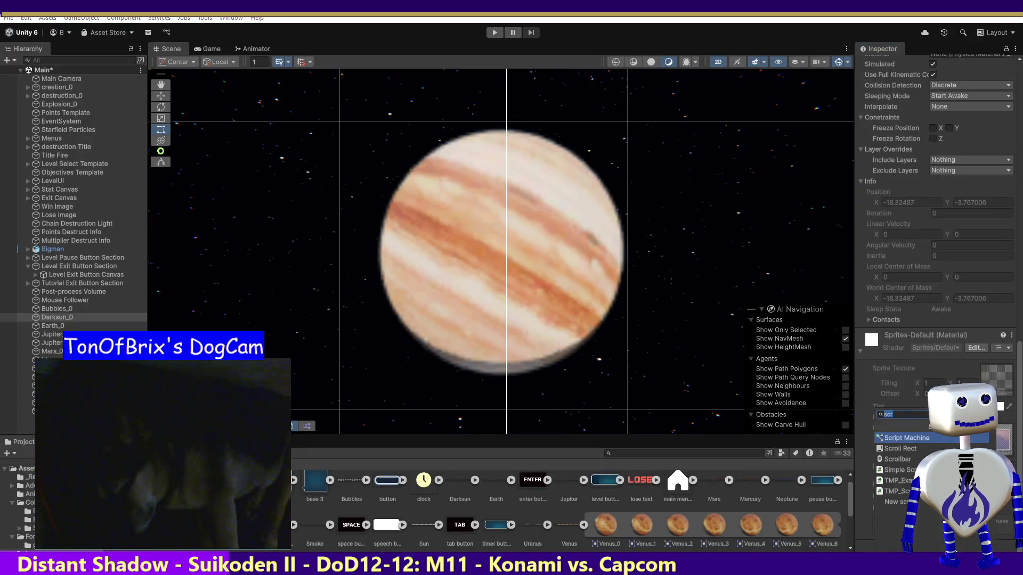
type("ce")
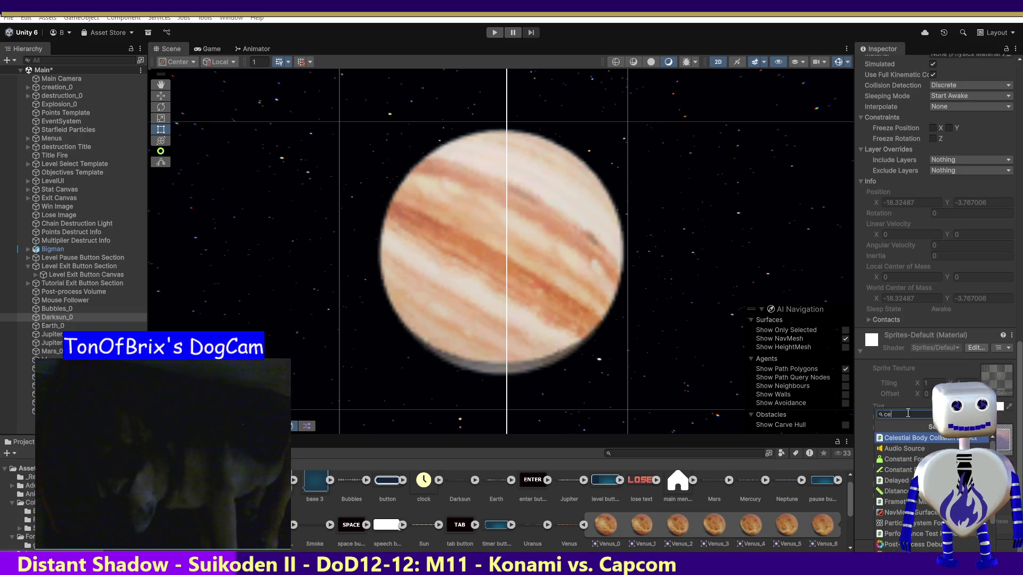
Add the collision script to Darksun_0, then paste a copy onto Earth_0's components.
key("Return")
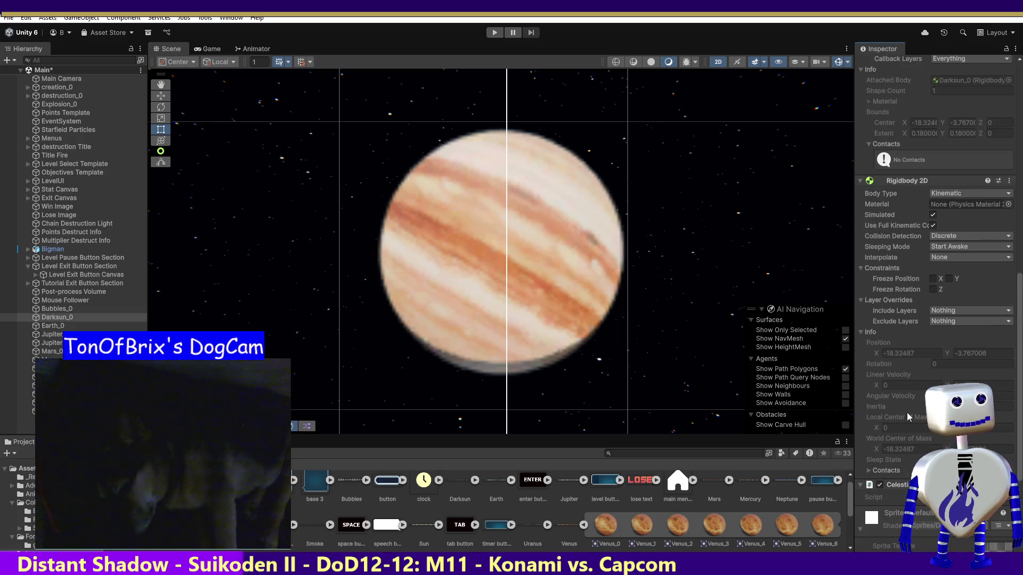
right_click(905, 485)
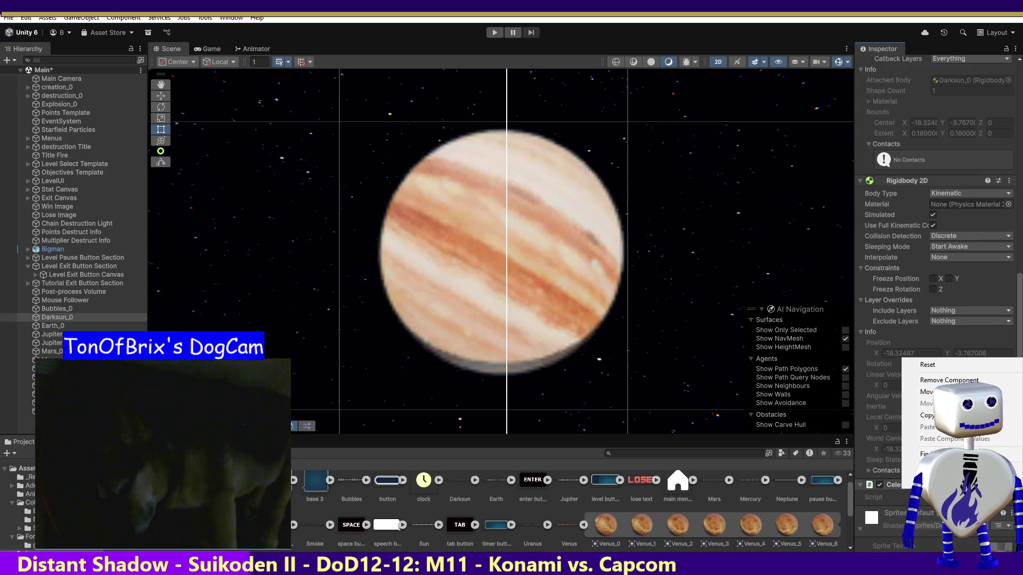
key("Escape")
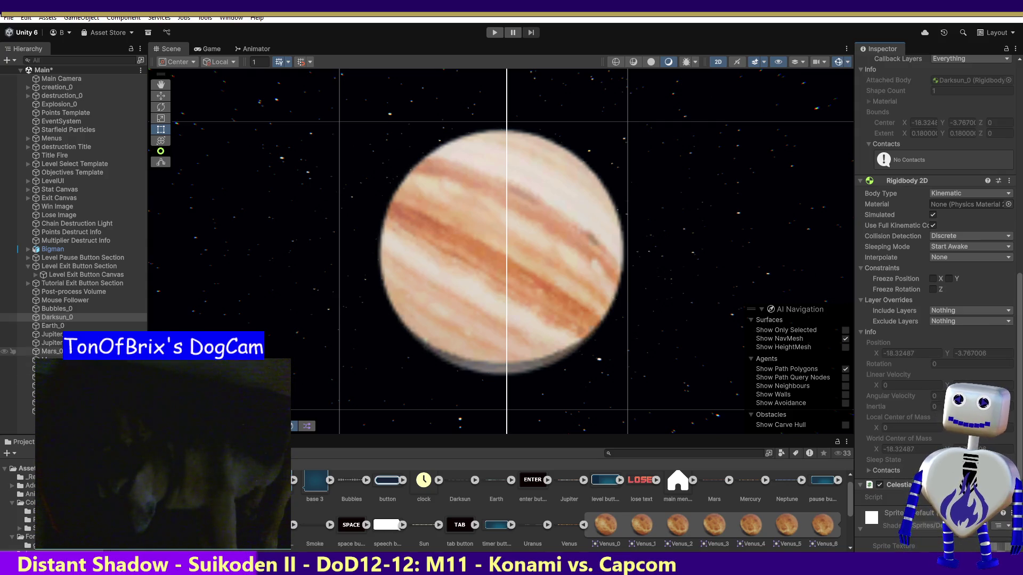
left_click(67, 327)
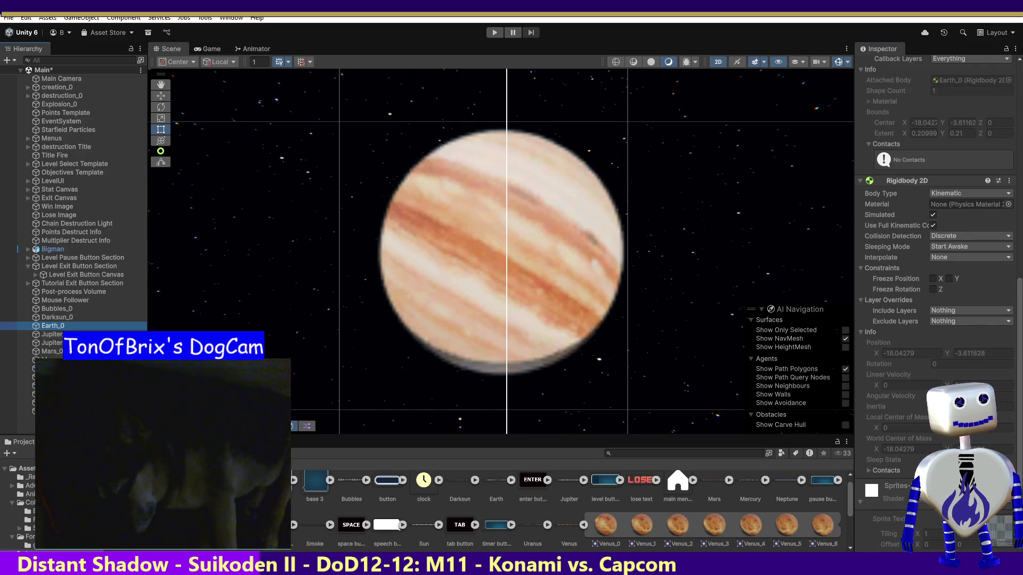
right_click(900, 485)
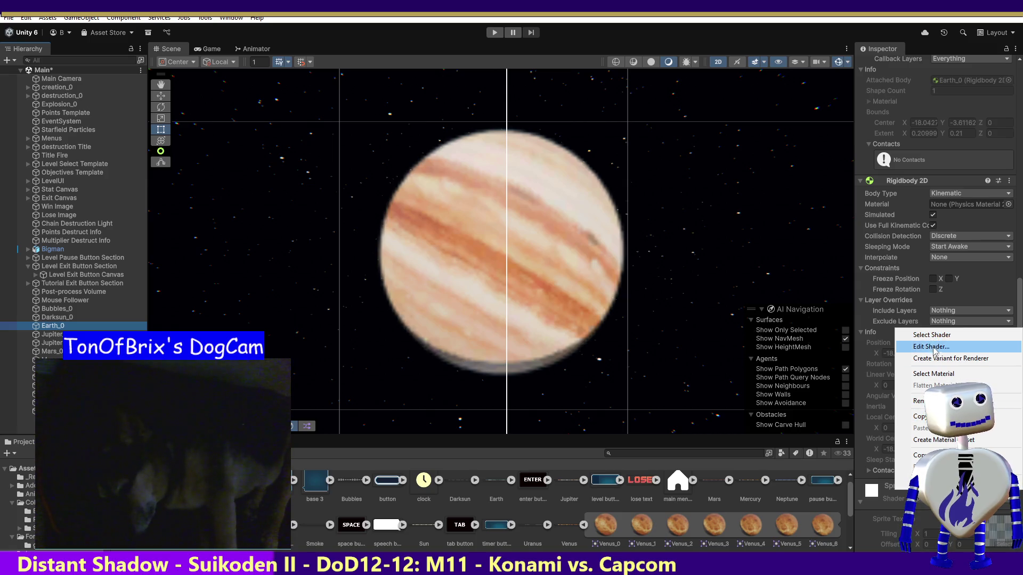
left_click(918, 520)
left_click(1009, 181)
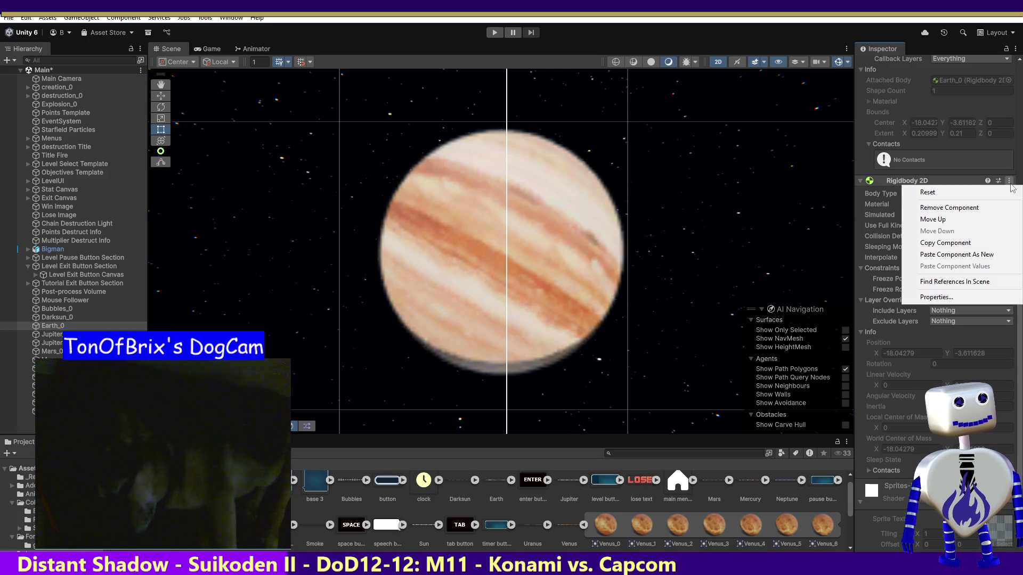
left_click(968, 255)
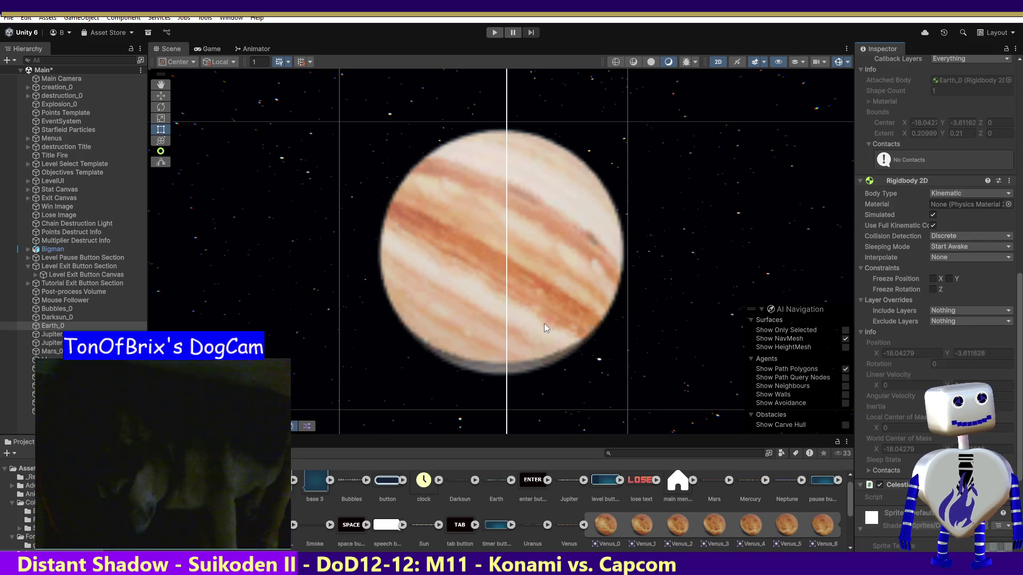
Paste the collision script as a new component onto Jupiter_0 and Mars_0.
left_click(50, 334)
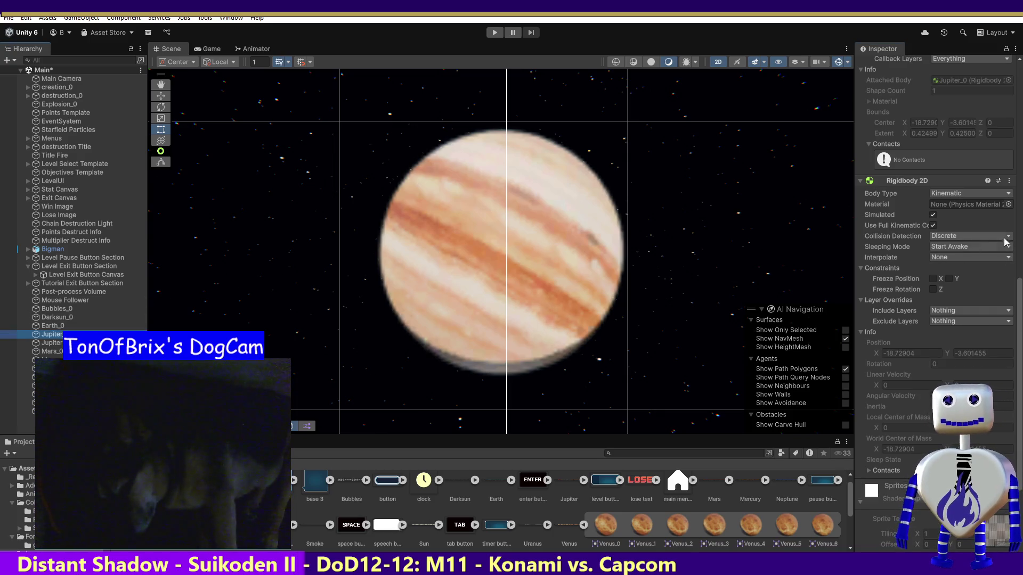
left_click(1009, 180)
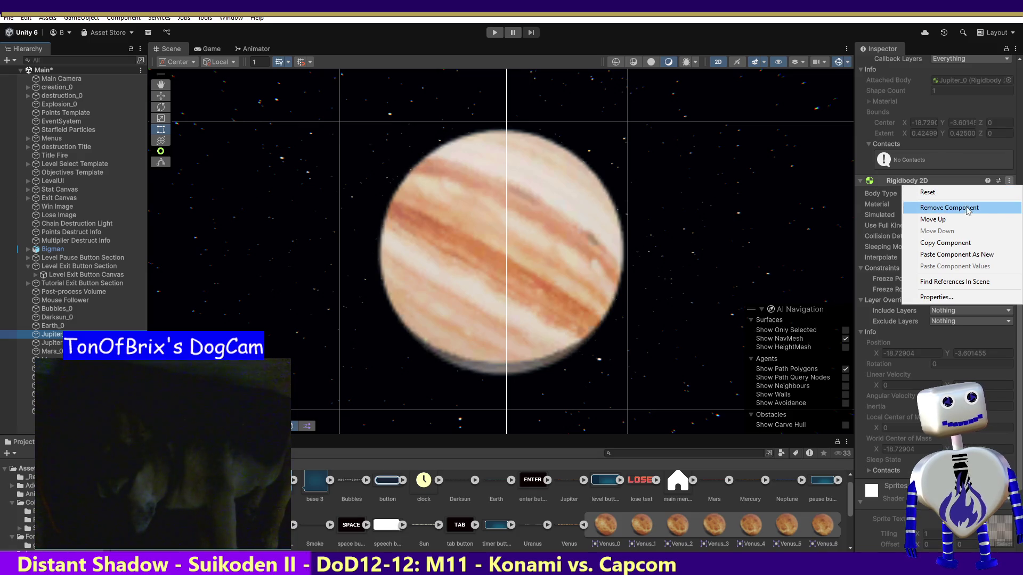
left_click(963, 255)
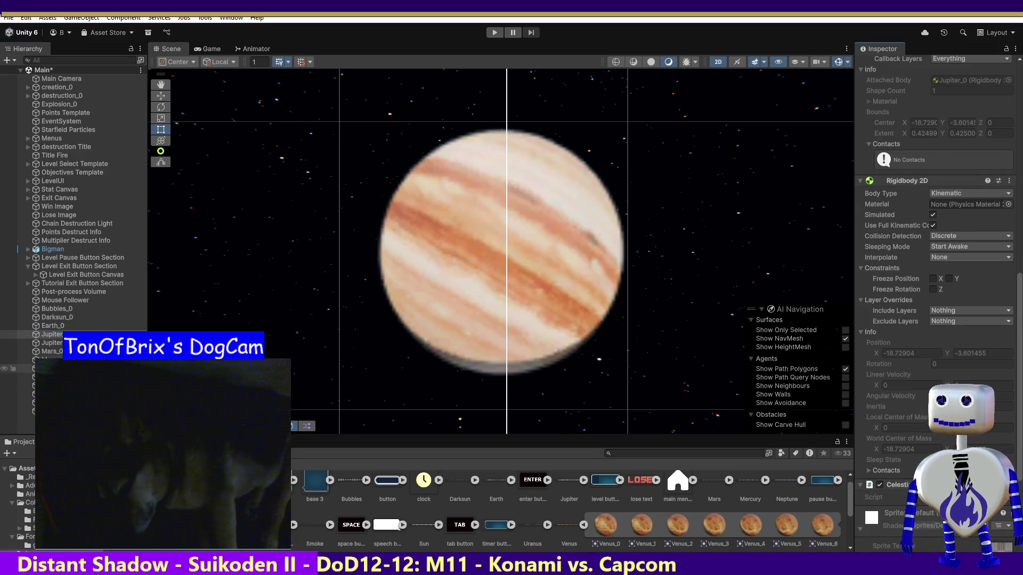
left_click(47, 351)
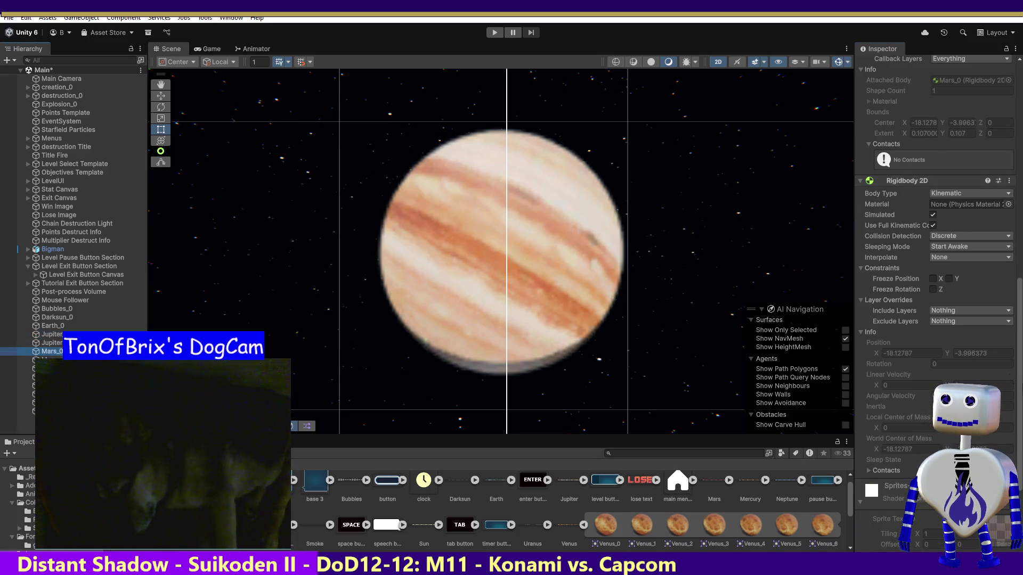
left_click(1009, 181)
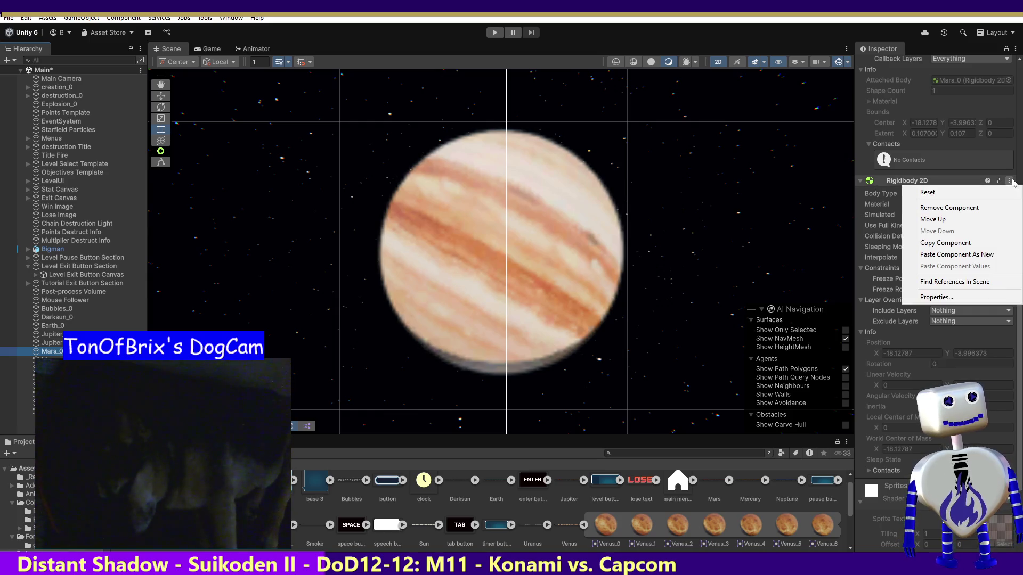
left_click(936, 255)
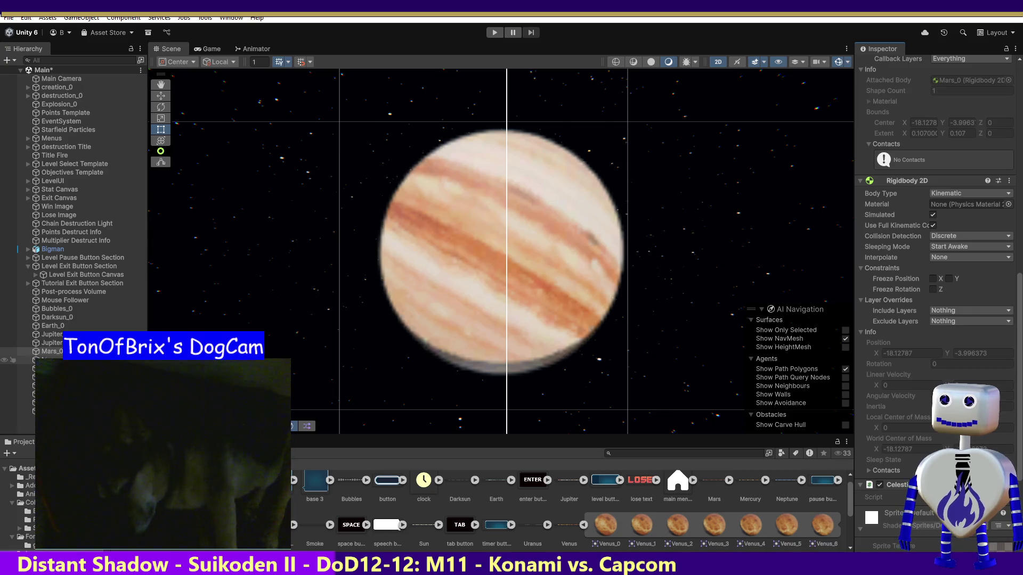
Paste the collision script onto Mercury_0 below its Rigidbody 2D, then select Neptune_0.
left_click(493, 349)
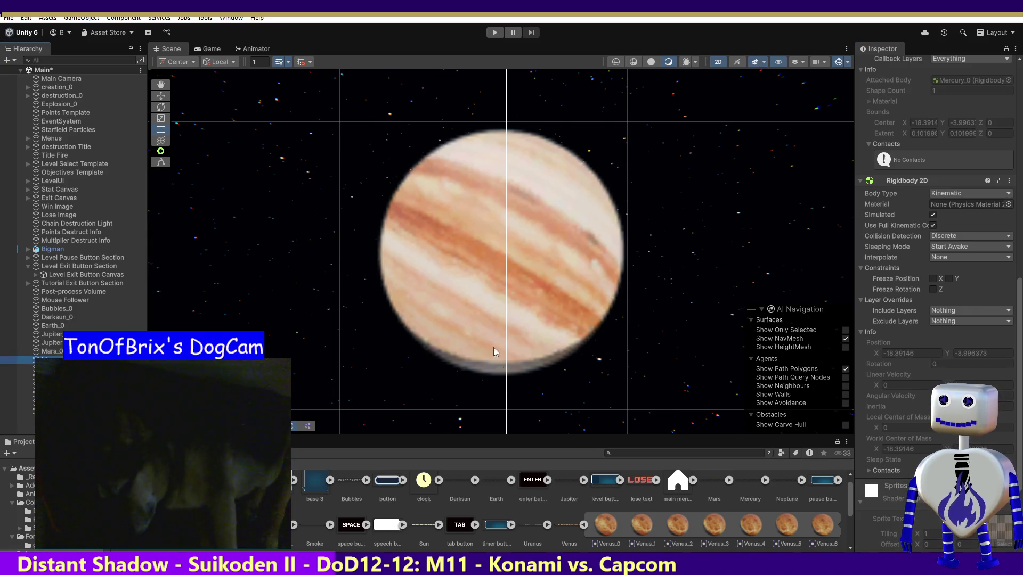
left_click(993, 181)
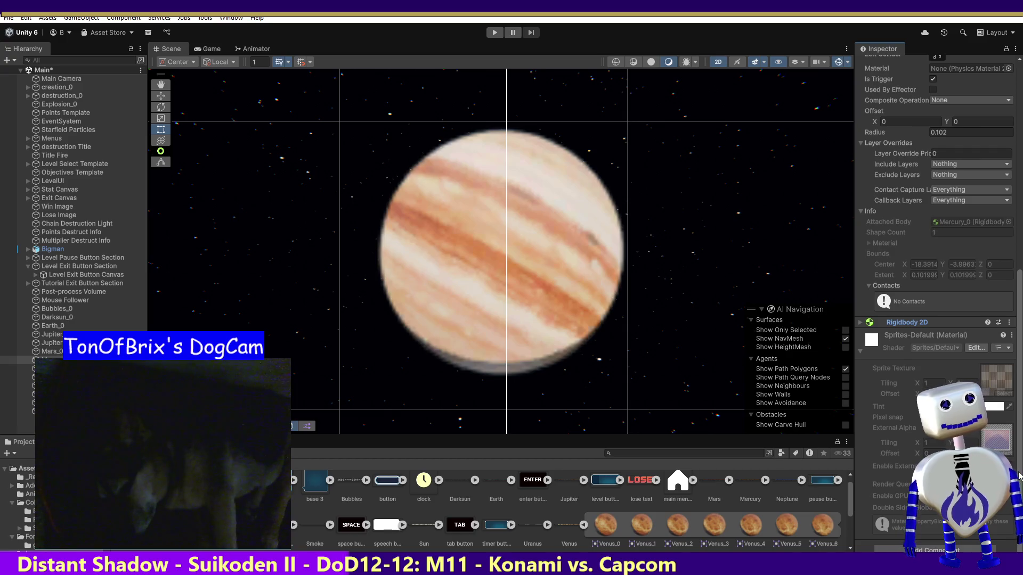
left_click(1009, 323)
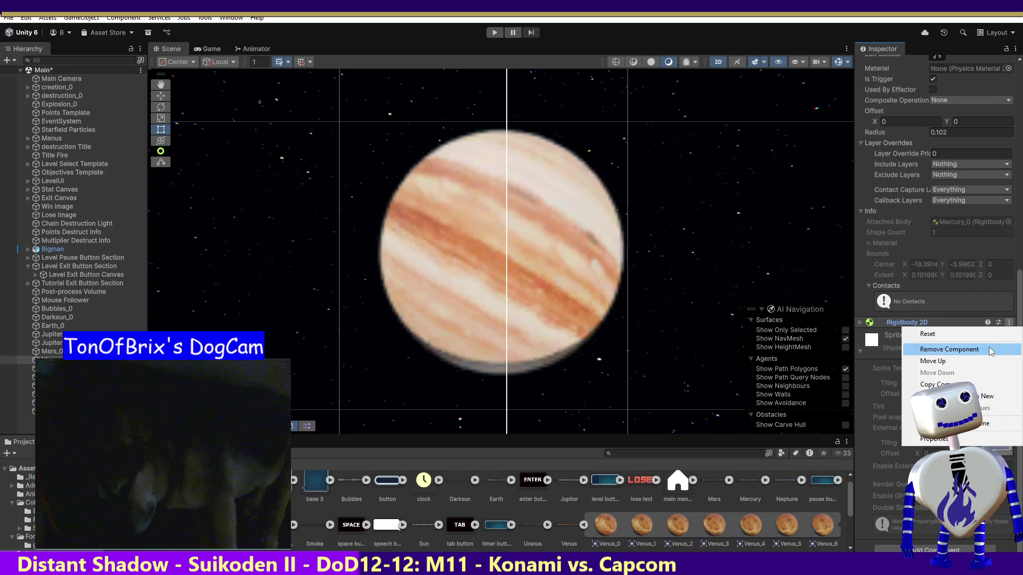
left_click(959, 396)
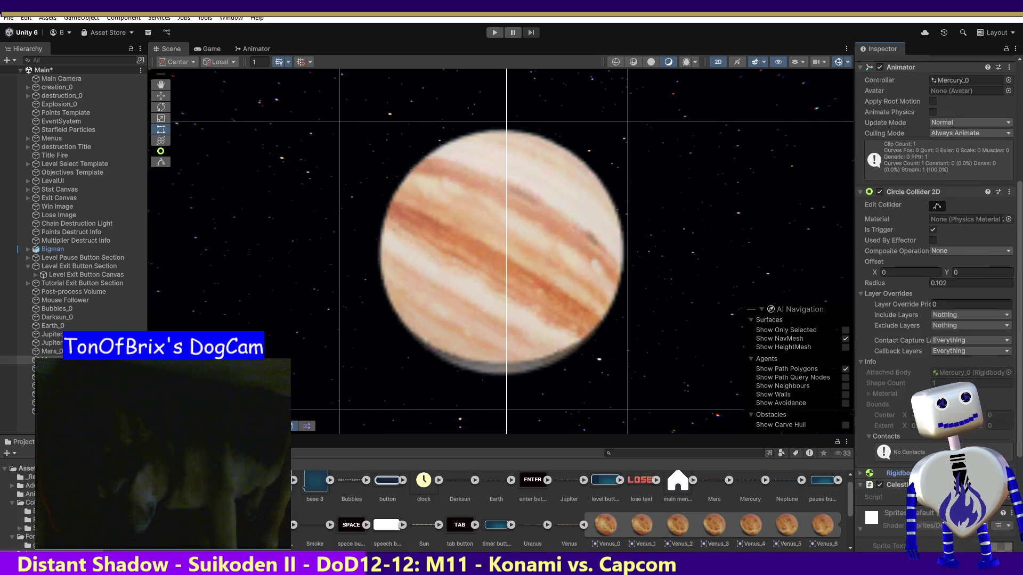
left_click(12, 368)
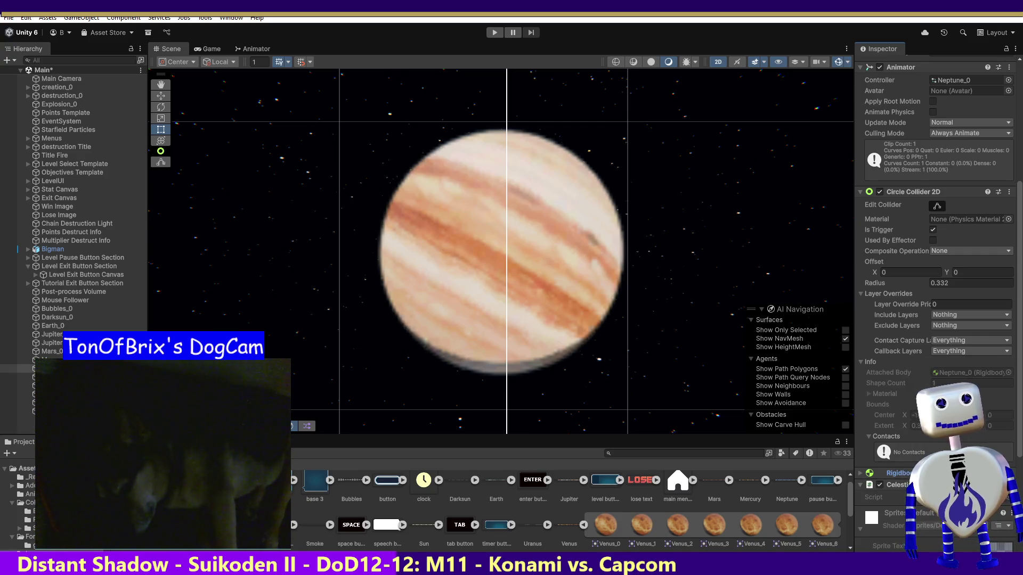
Paste the collision script as a new component onto Saturn_0 and Sun_0.
left_click(11, 378)
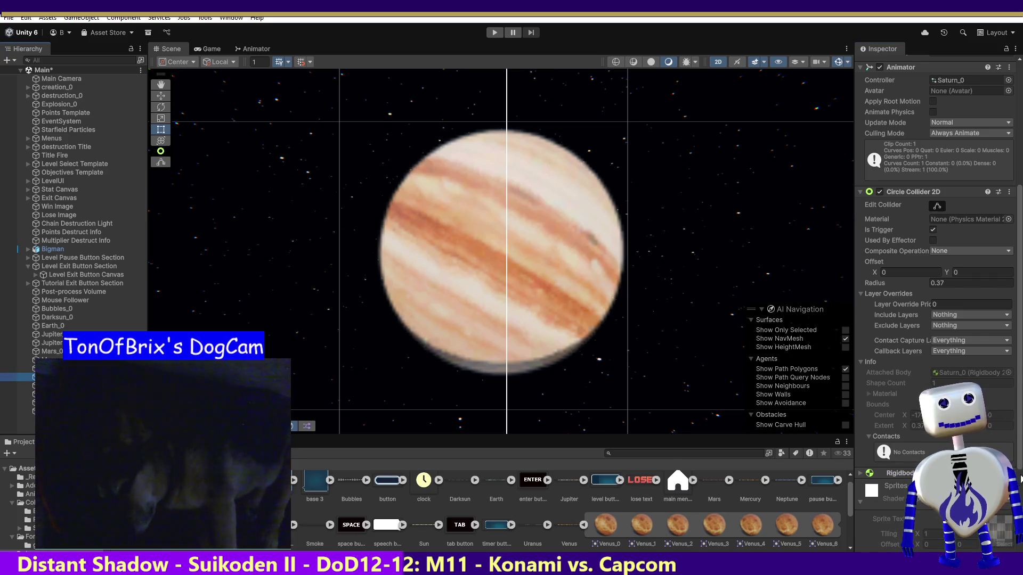
right_click(902, 359)
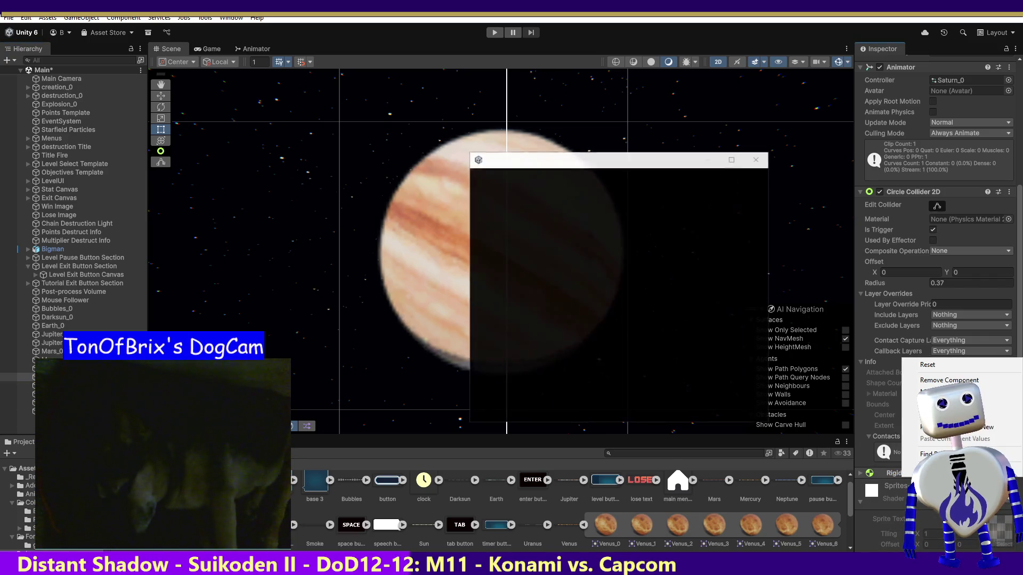
left_click(759, 165)
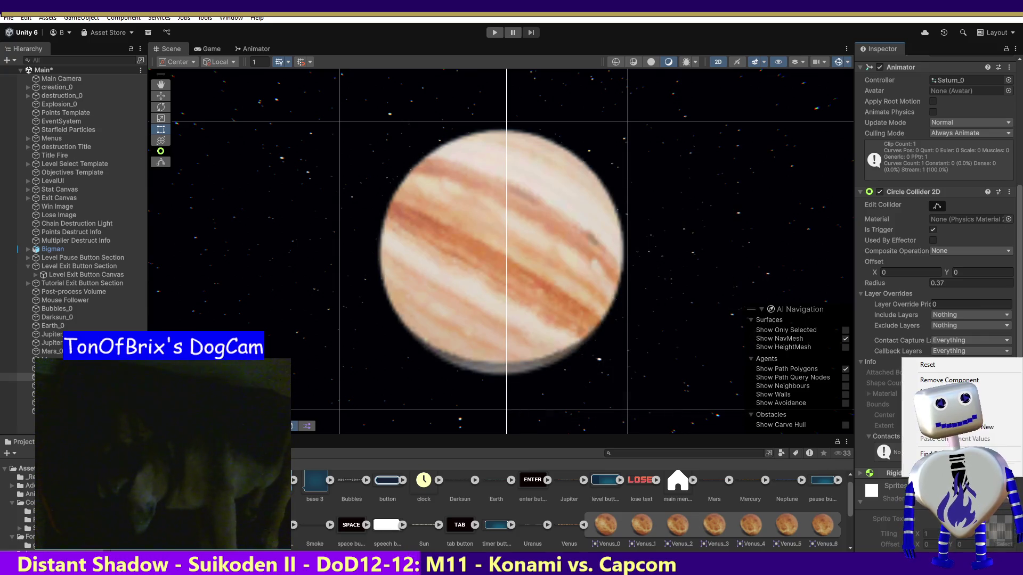
left_click(937, 415)
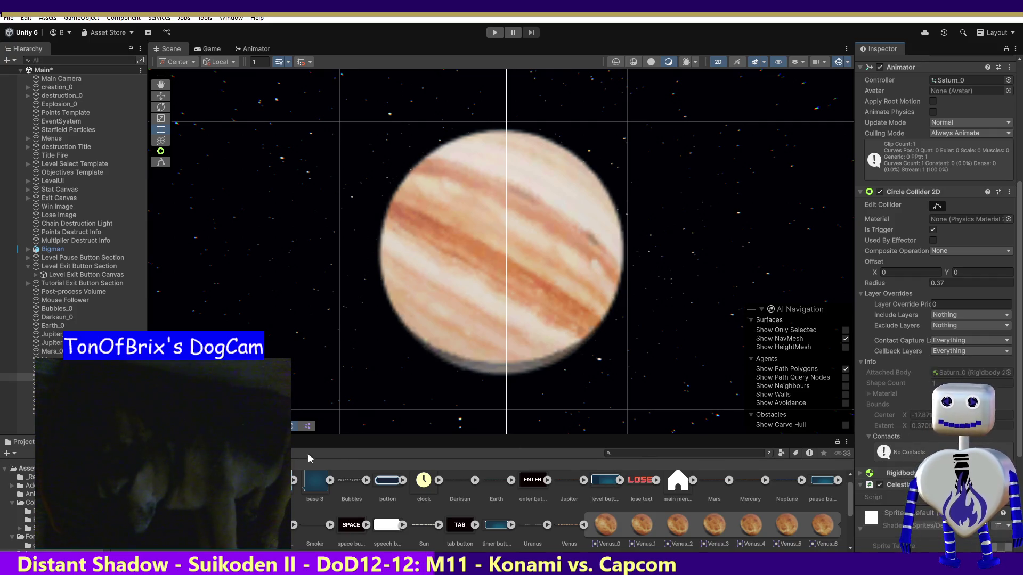
left_click(54, 394)
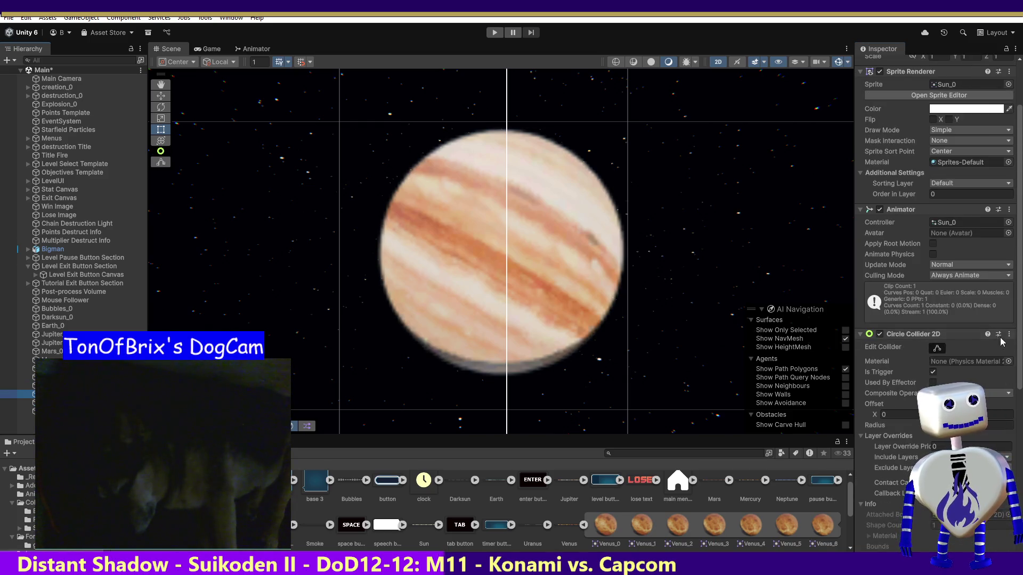
left_click_drag(1019, 338, 1018, 502)
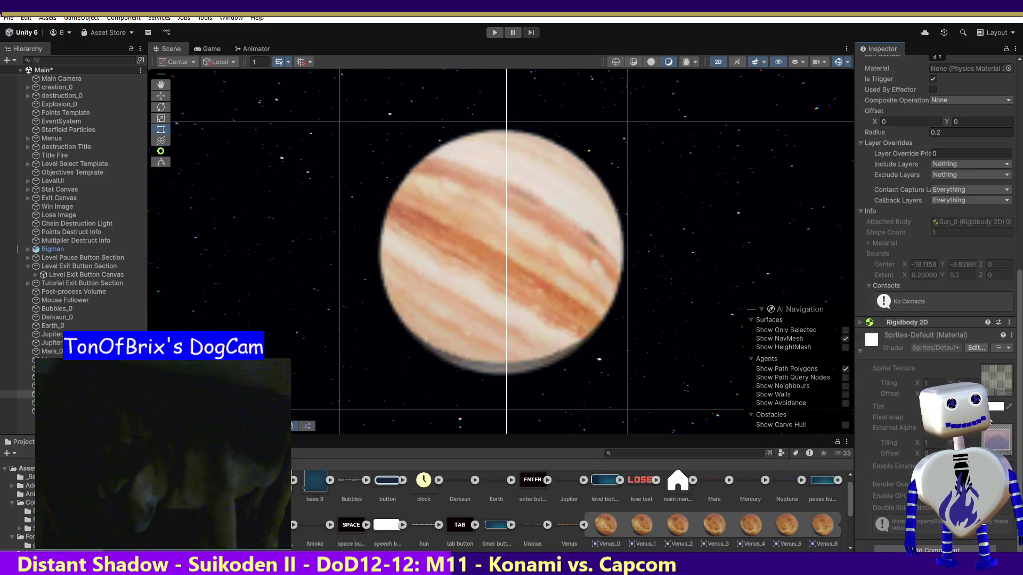
left_click(1009, 323)
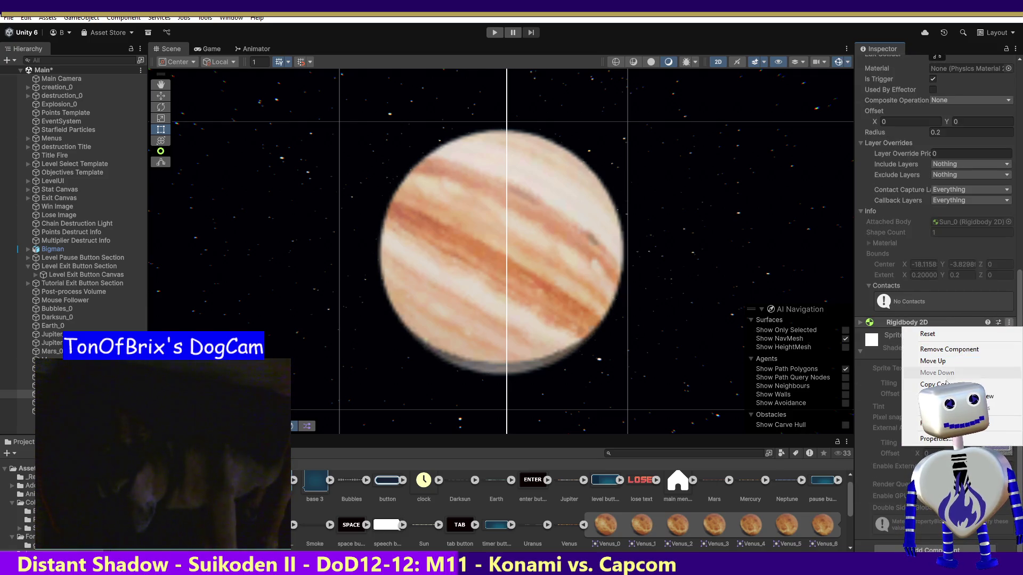
left_click(954, 396)
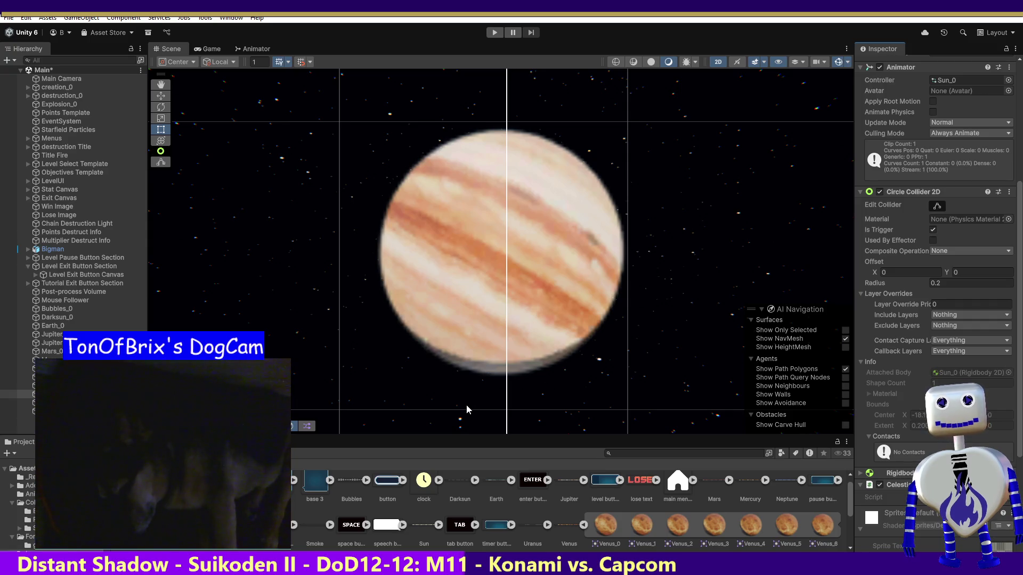
Paste the collision script onto Uranus_0 and Venus_0, then enter Play mode.
left_click(21, 403)
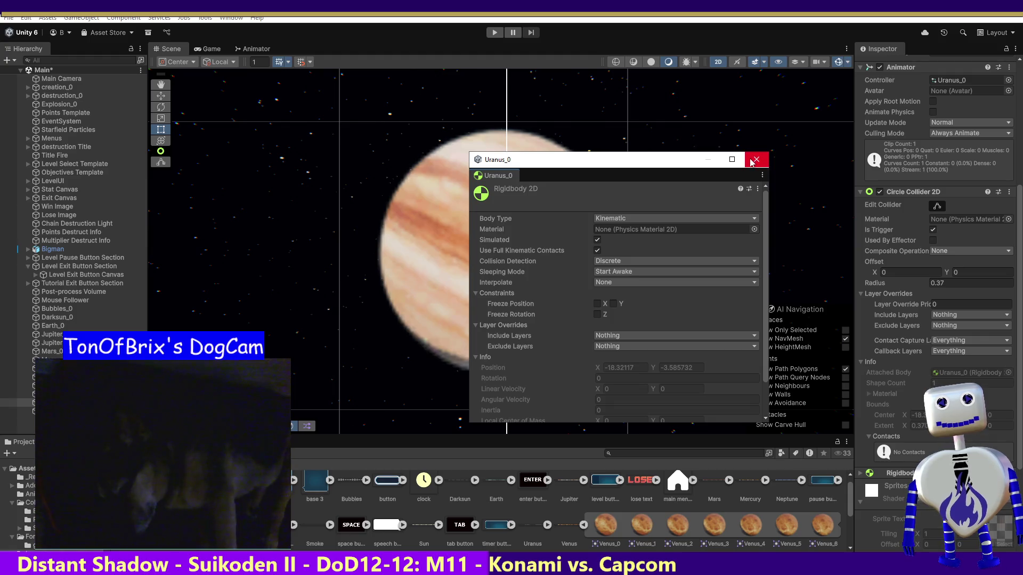
left_click(753, 161)
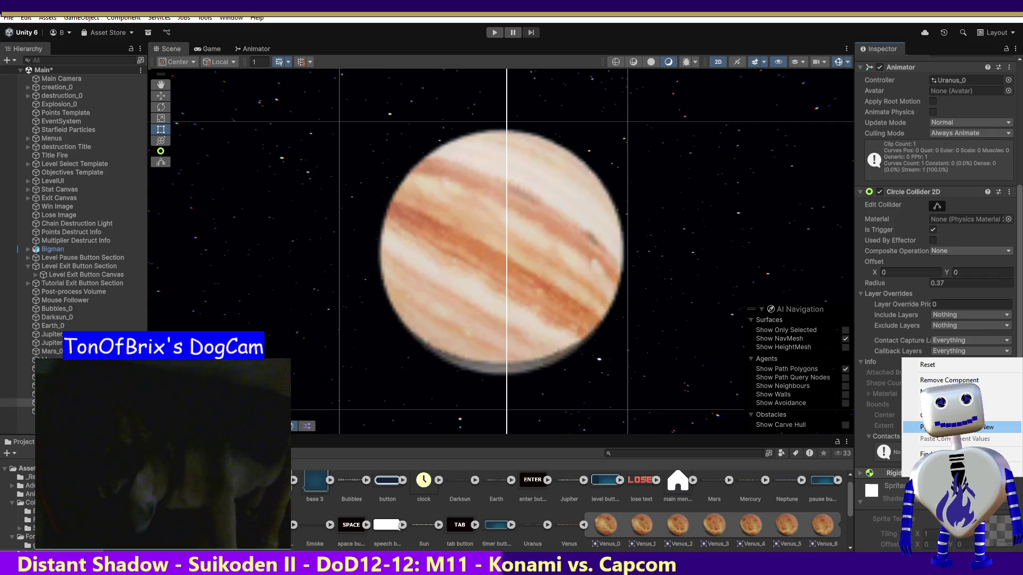
left_click(948, 427)
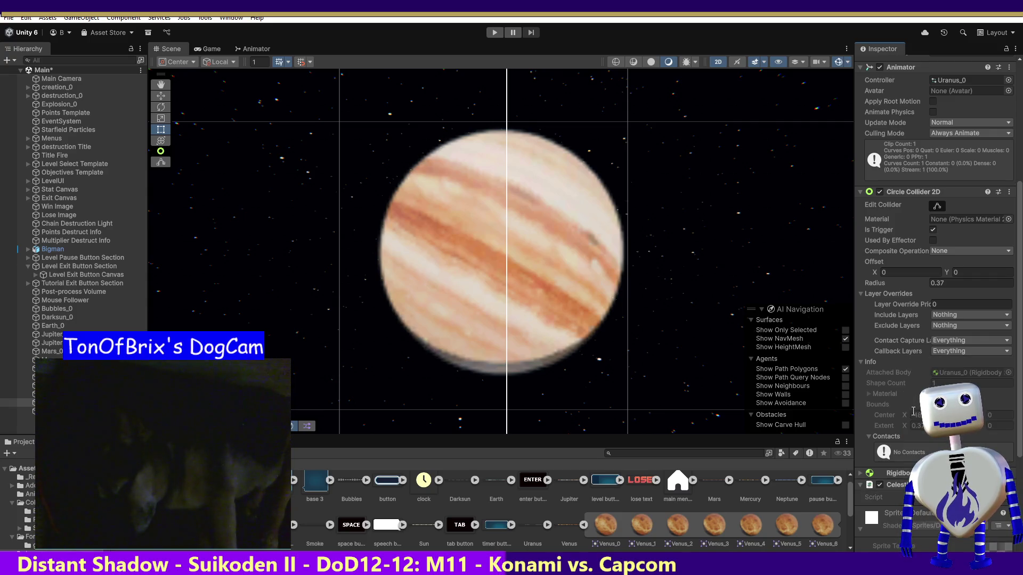
left_click(50, 410)
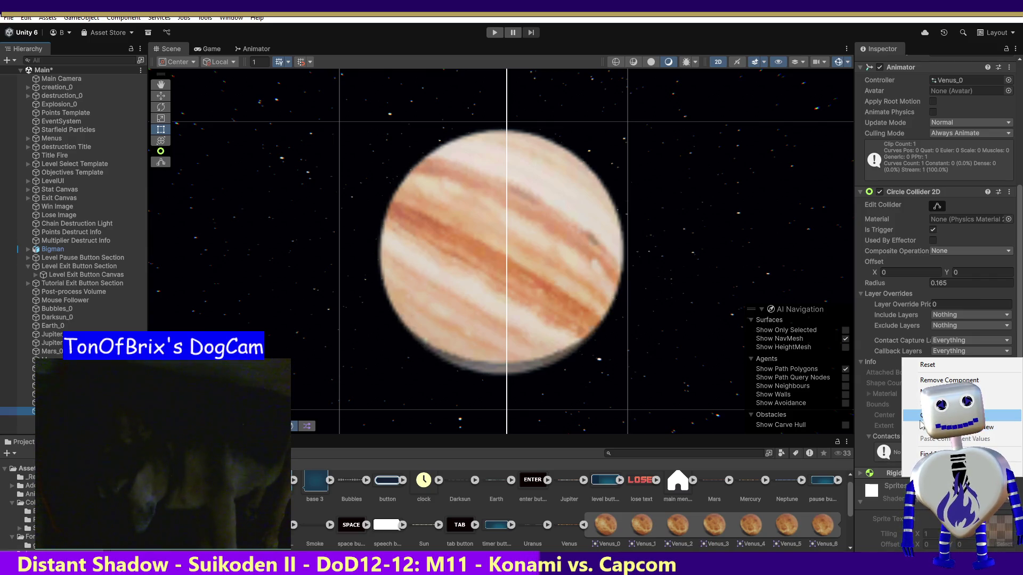
left_click(987, 427)
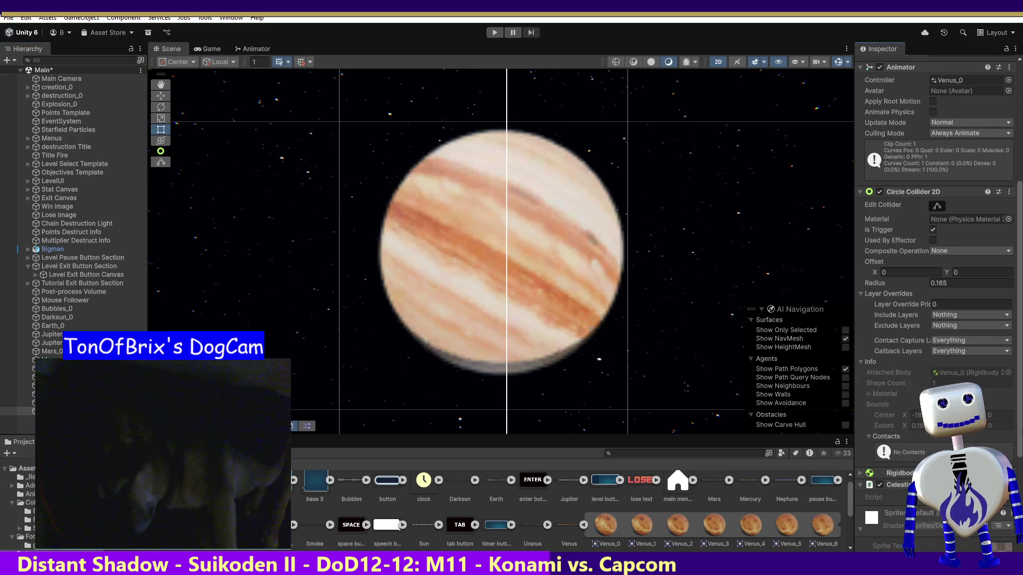
scroll(1020, 433, "down", 10)
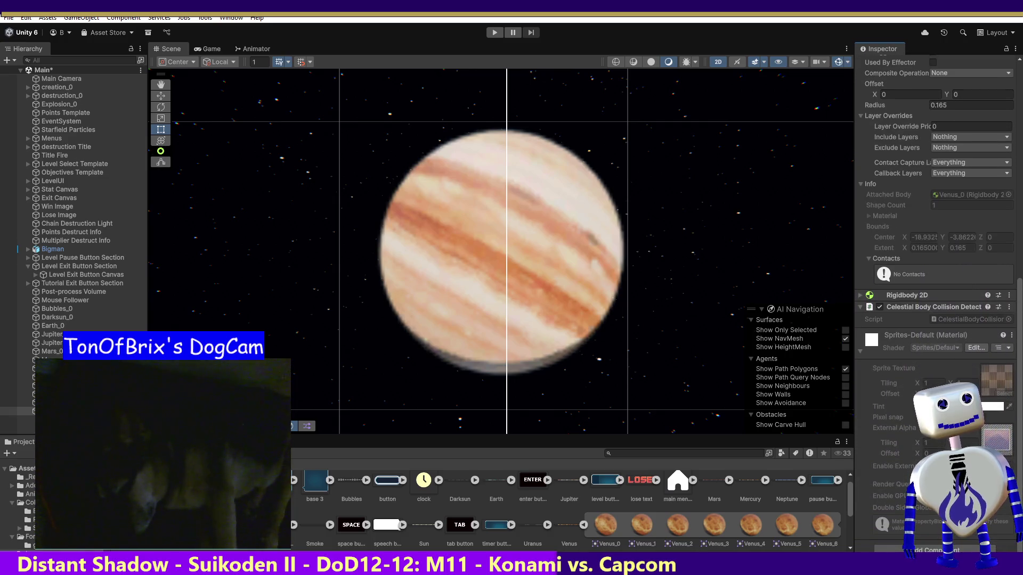
left_click(492, 33)
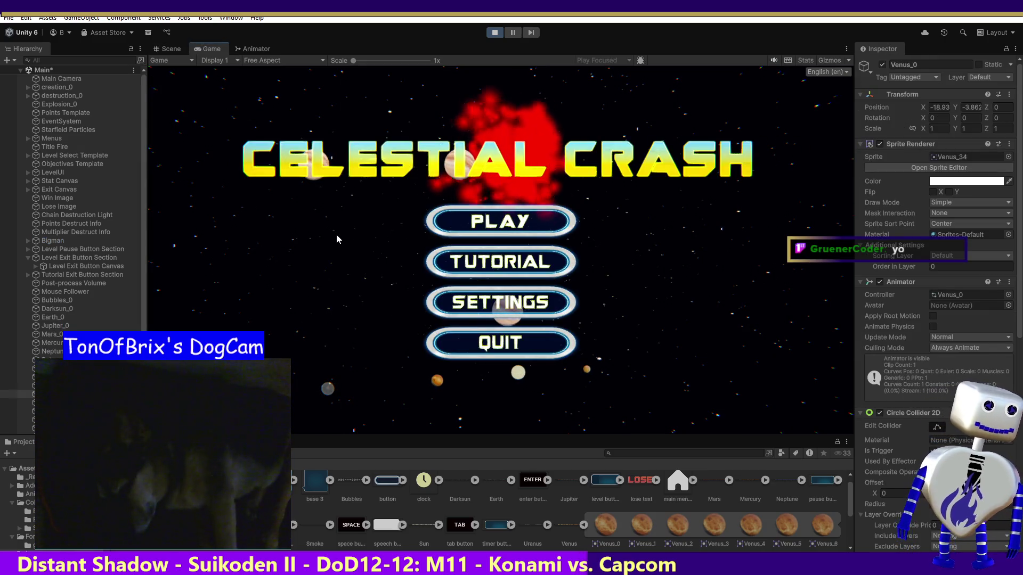
Play a Skill Challenge test run from the main menu, then stop Play mode.
left_click(473, 227)
left_click(524, 277)
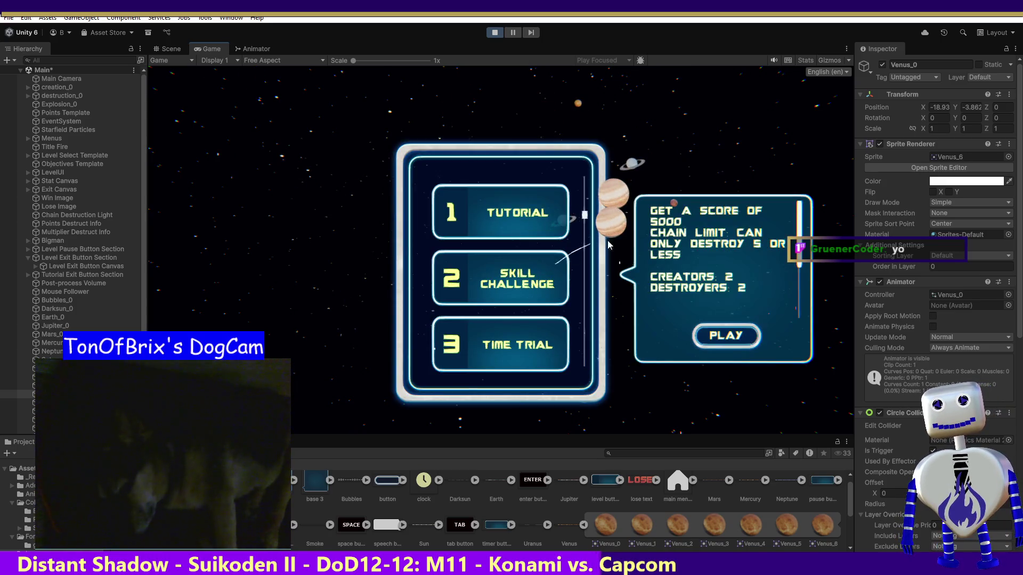
left_click(731, 341)
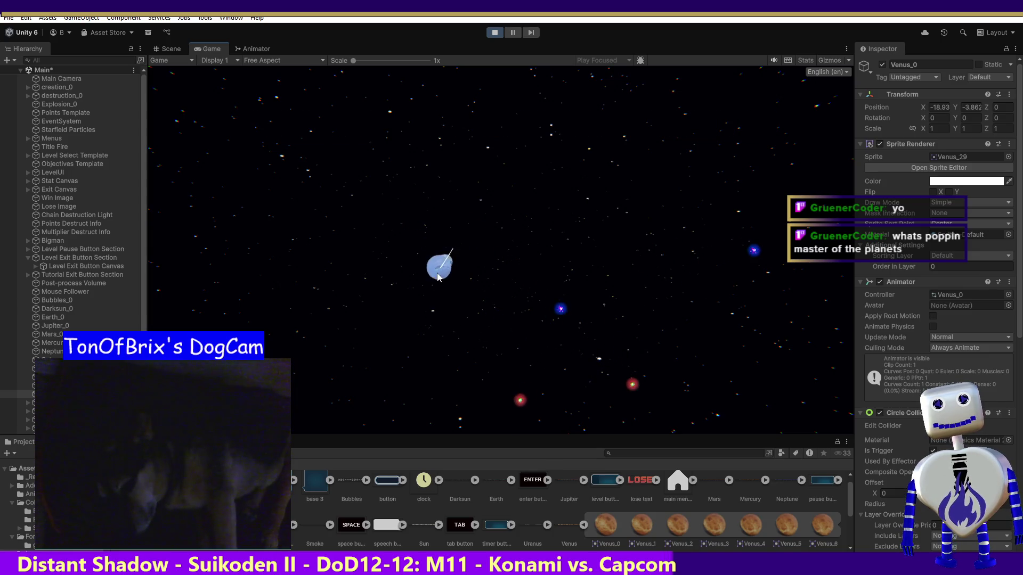
left_click(496, 35)
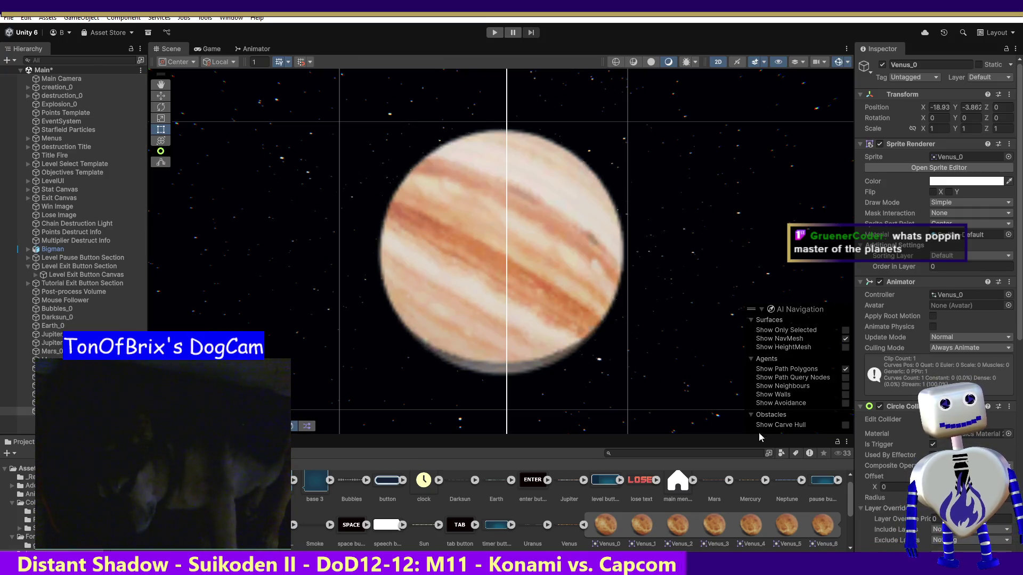
With Bubbles_0 selected, start Play mode, begin Skill Challenge and launch a planet.
left_click(60, 310)
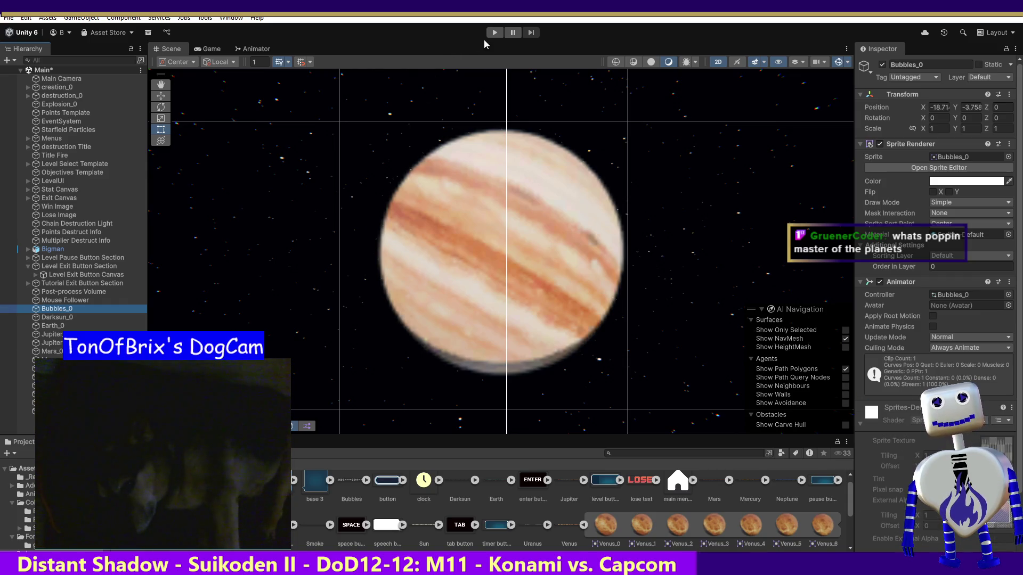
left_click(494, 33)
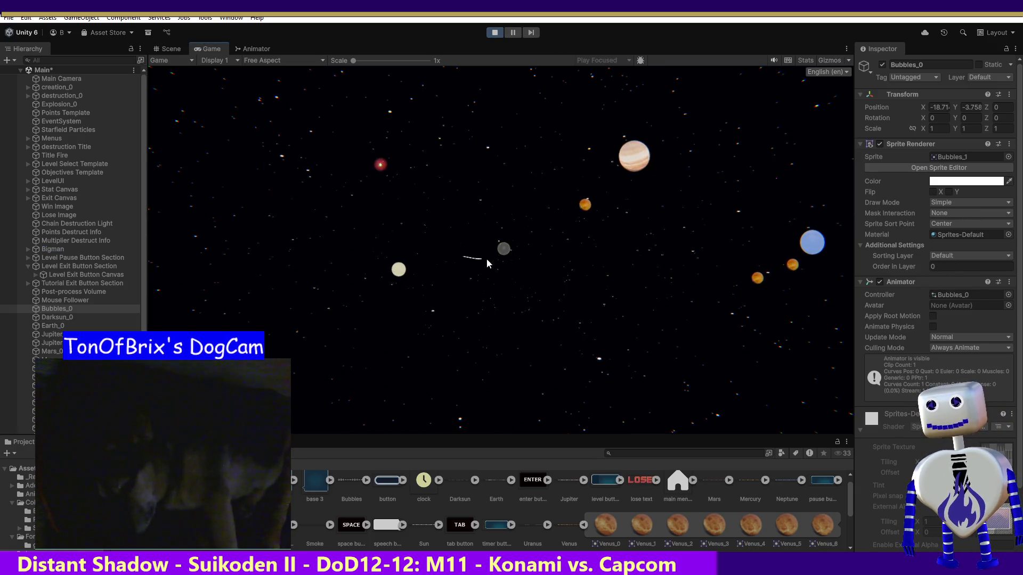
left_click(509, 221)
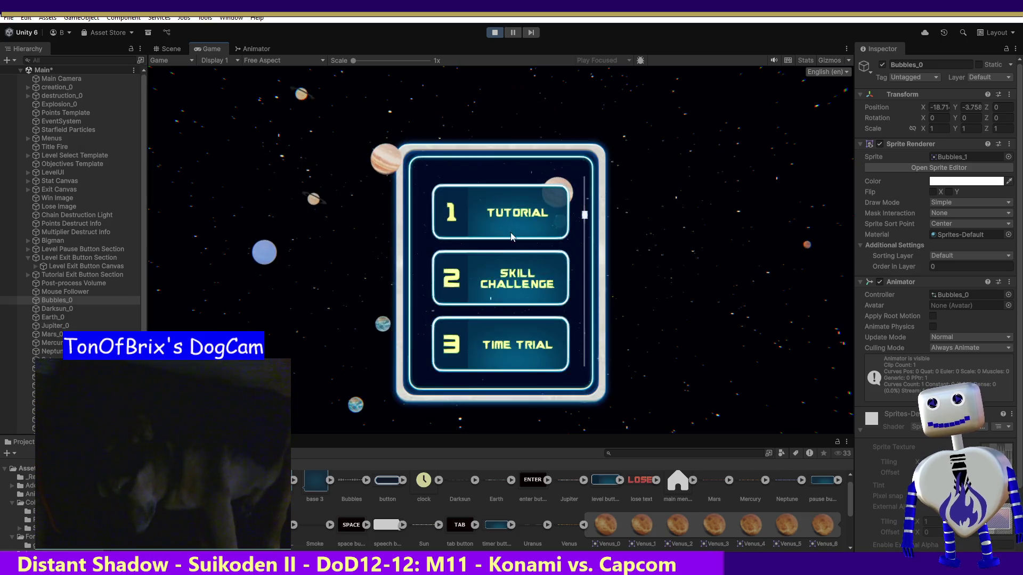
left_click(520, 259)
left_click(736, 340)
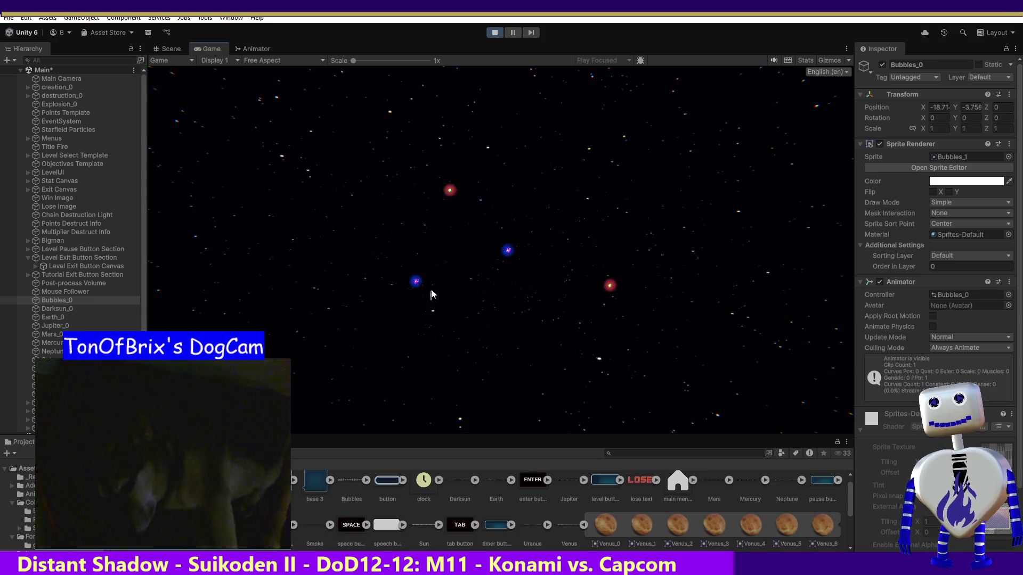
left_click(362, 241)
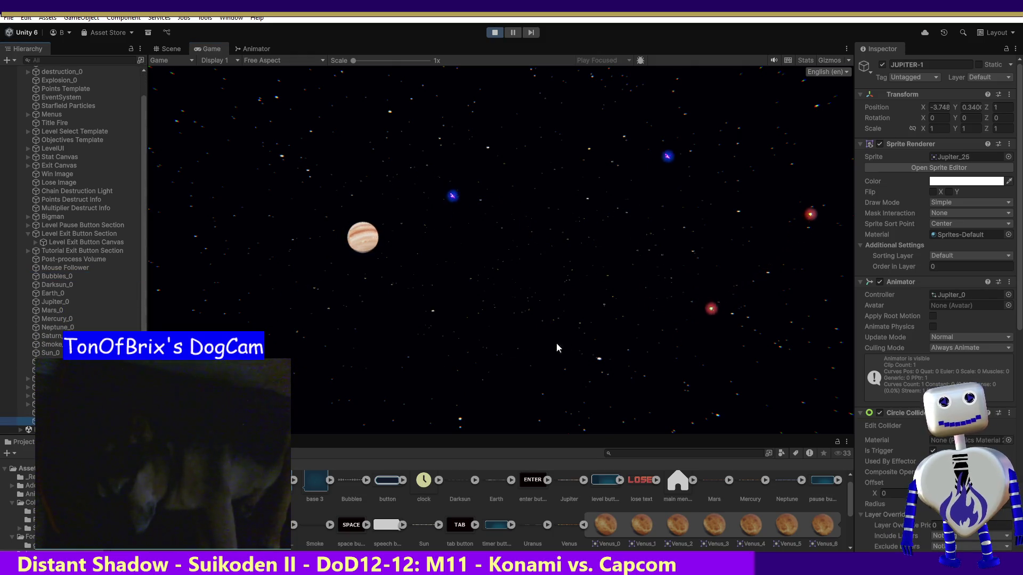
Remove the duplicate Celestial Body Collision Detect script from JUPITER-1, then stop Play mode.
left_click_drag(1021, 313, 1022, 536)
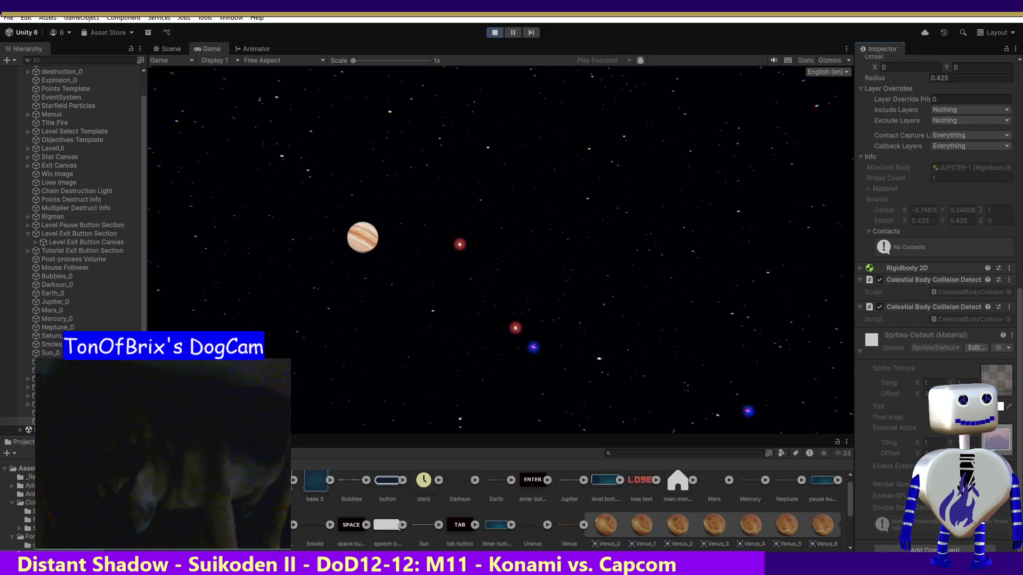
scroll(995, 320, "up", 1)
left_click(1008, 322)
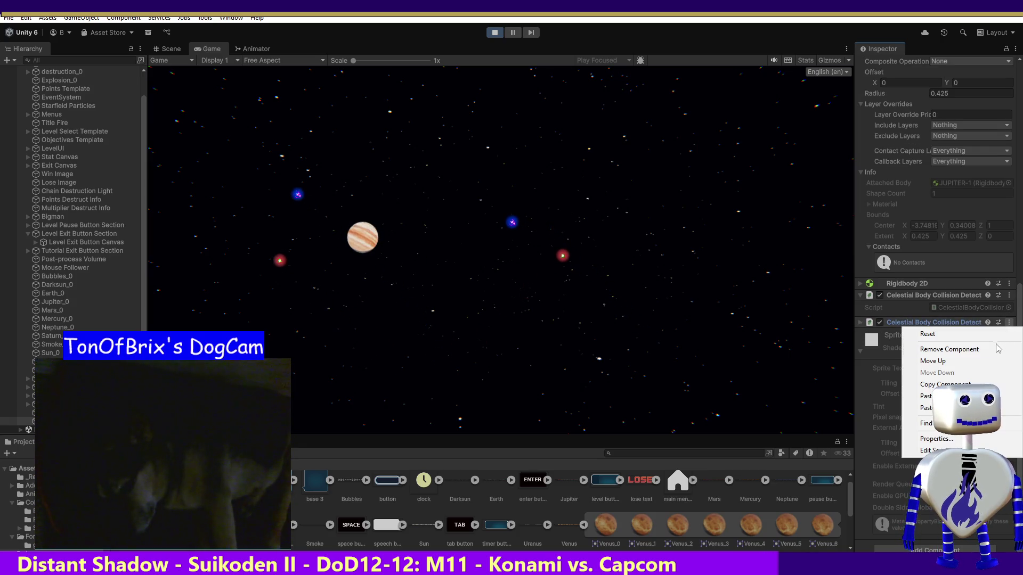
left_click(949, 349)
left_click(495, 32)
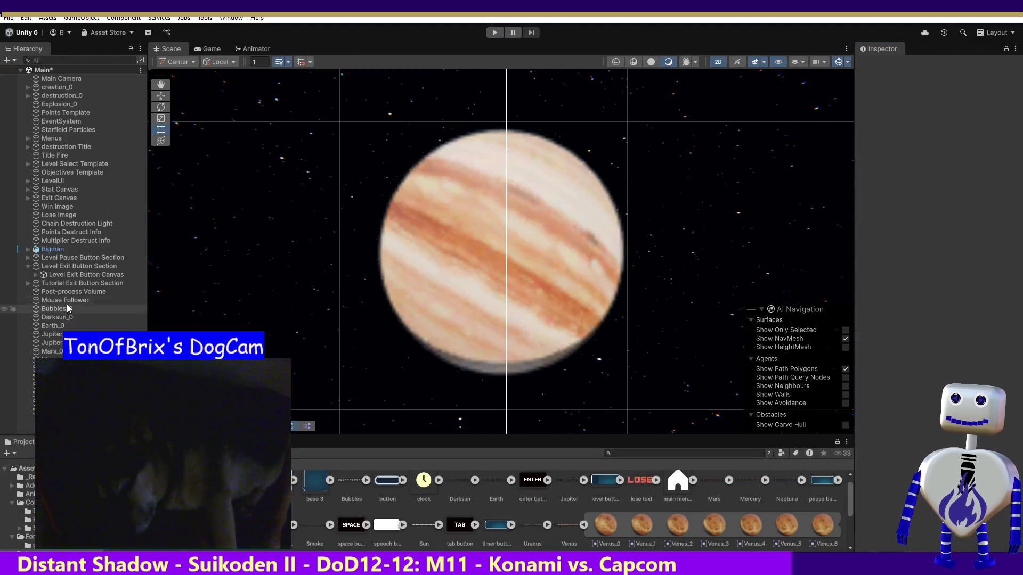
Check Jupiter_0 has one collision script, then start another Skill Challenge run.
left_click(51, 334)
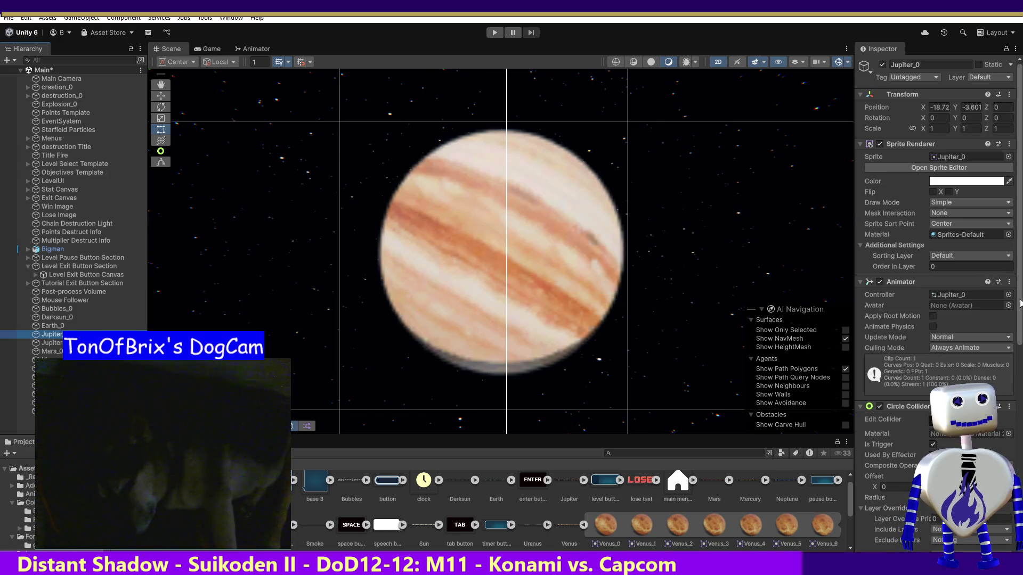
left_click_drag(1019, 306, 1019, 515)
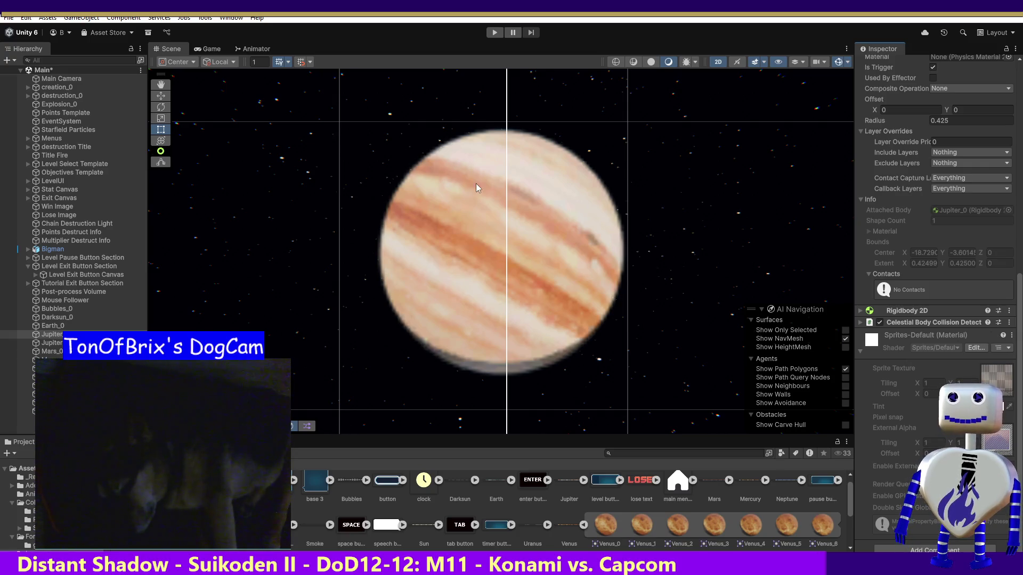
left_click(495, 33)
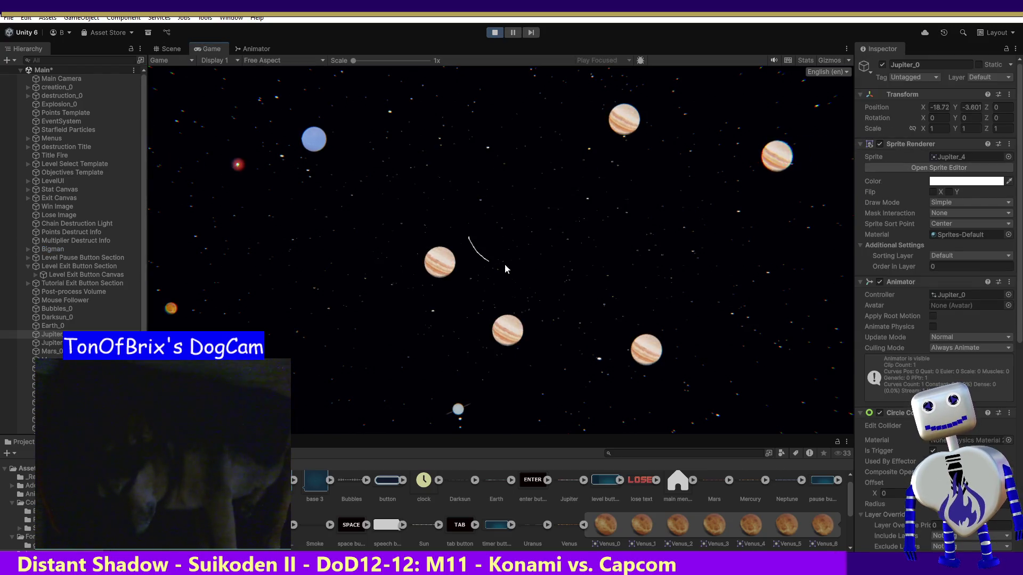
left_click(527, 229)
left_click(504, 287)
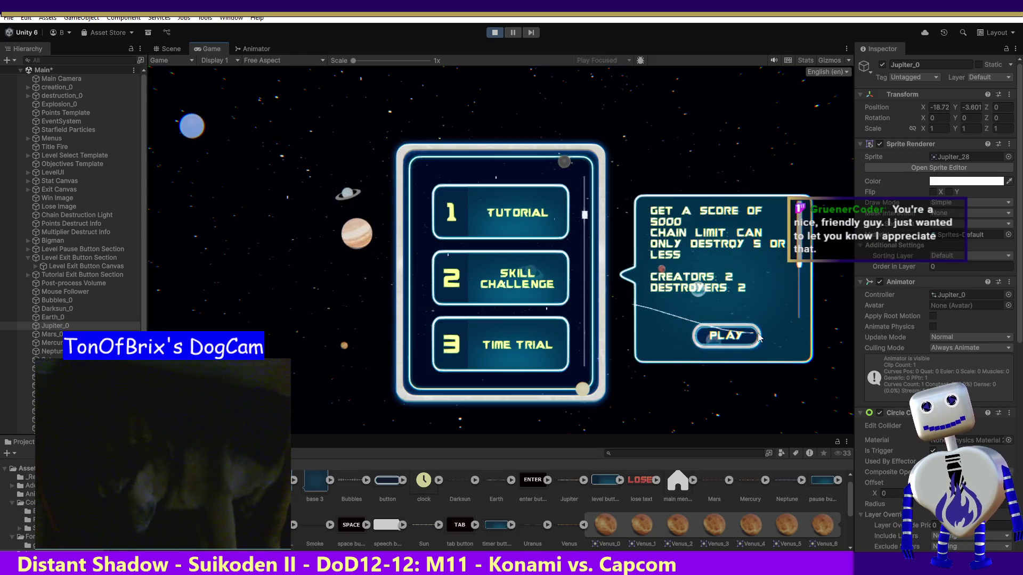
left_click(726, 336)
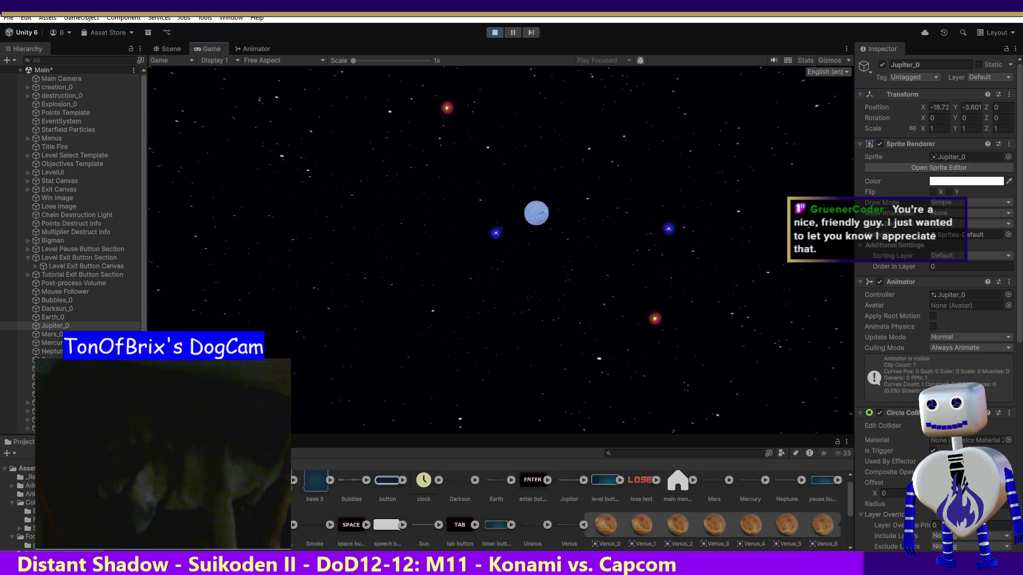
Inspect the spawned NEPTUNE-1's components, then stop Play mode.
scroll(71, 213, "down", 1)
left_click(53, 421)
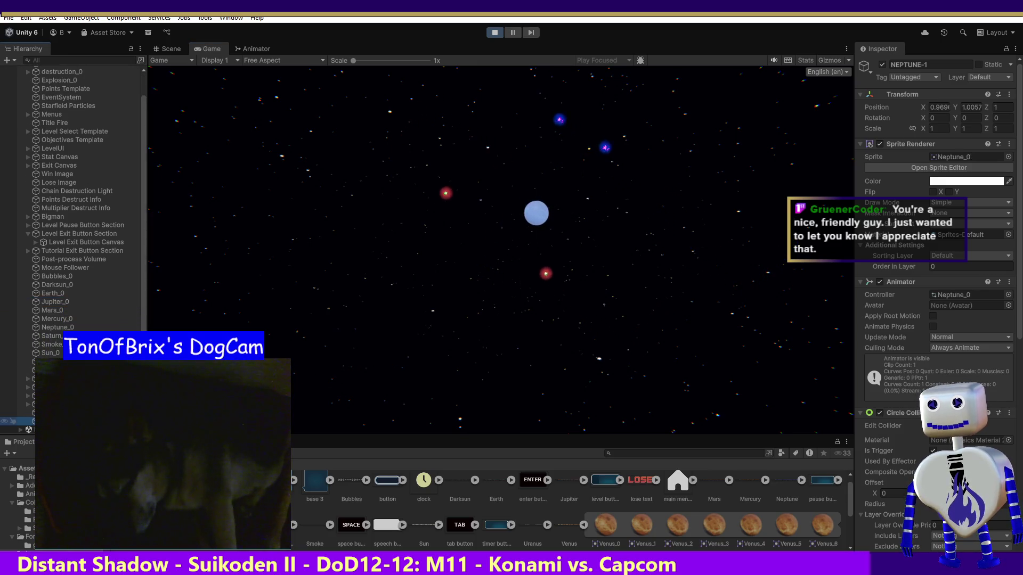
left_click(860, 414)
left_click(495, 32)
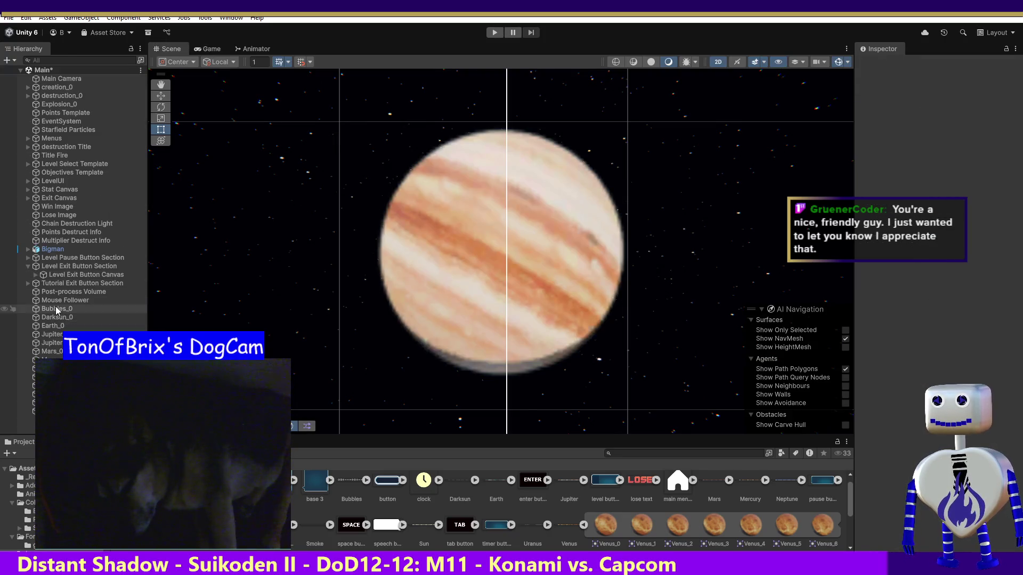
Remove the Celestial Body collision script from Darksun_0, Earth_0 and Jupiter_0.
left_click(56, 317)
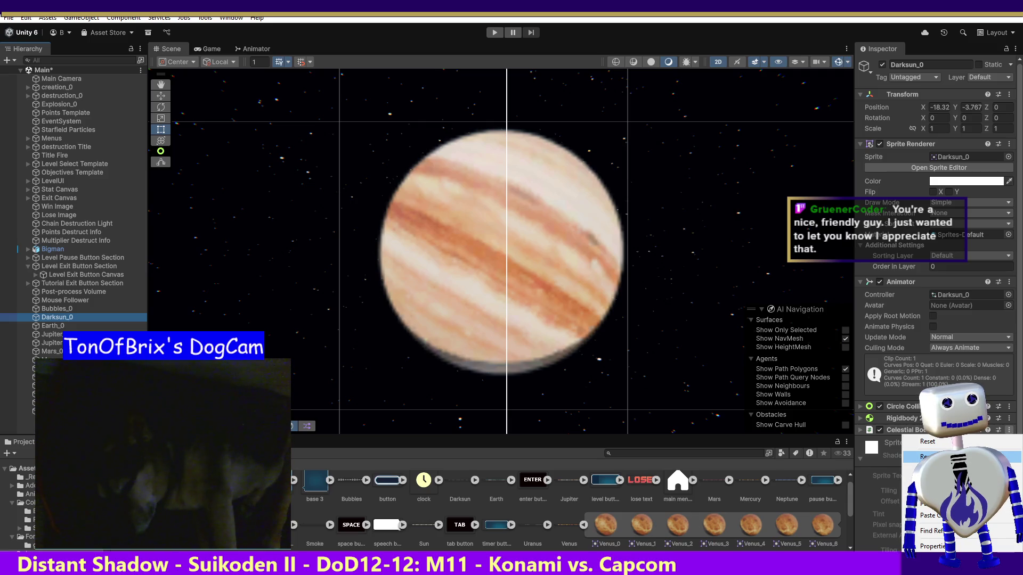
left_click(927, 456)
left_click(53, 326)
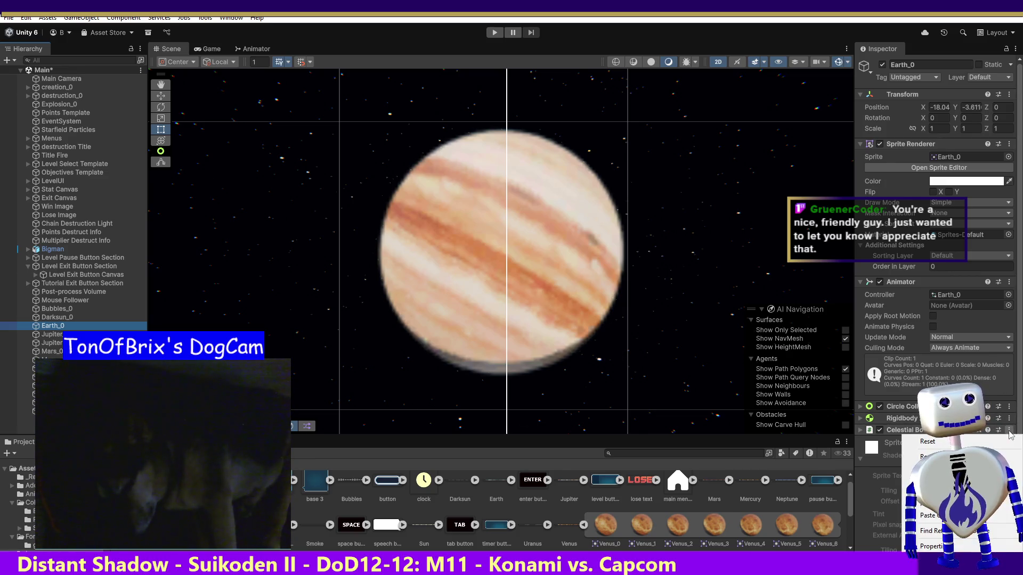
left_click(930, 457)
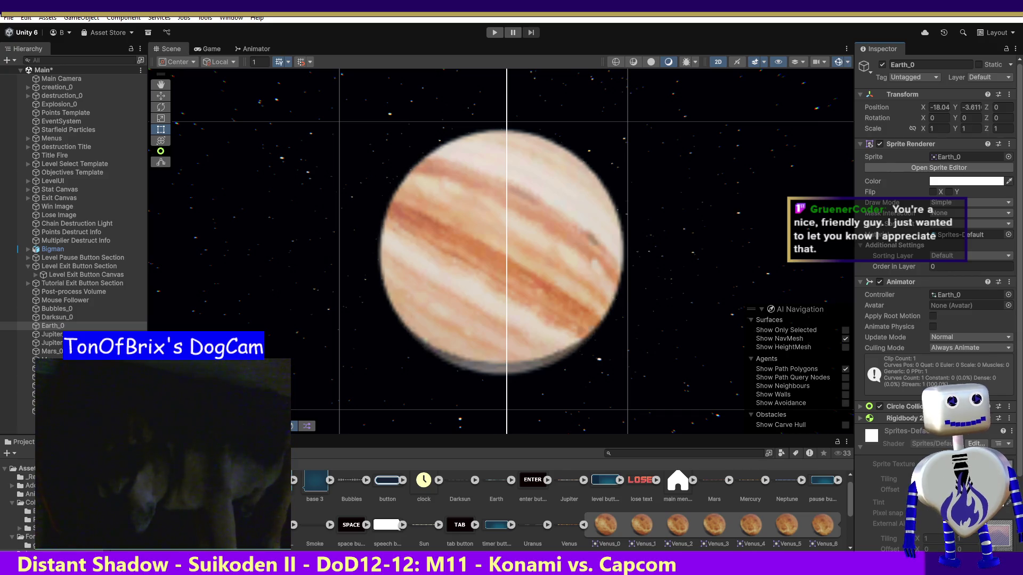
left_click(52, 334)
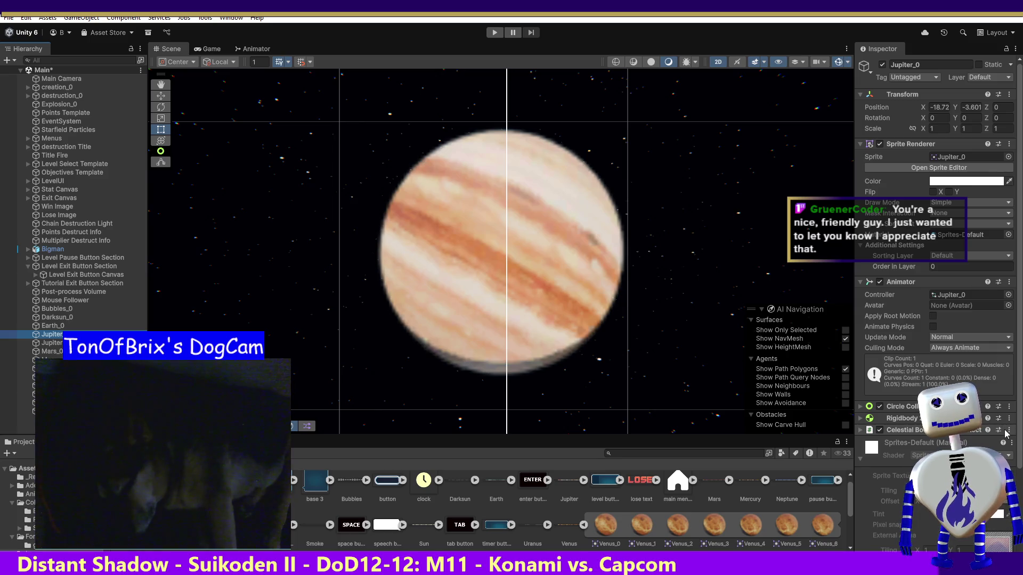
left_click(1009, 430)
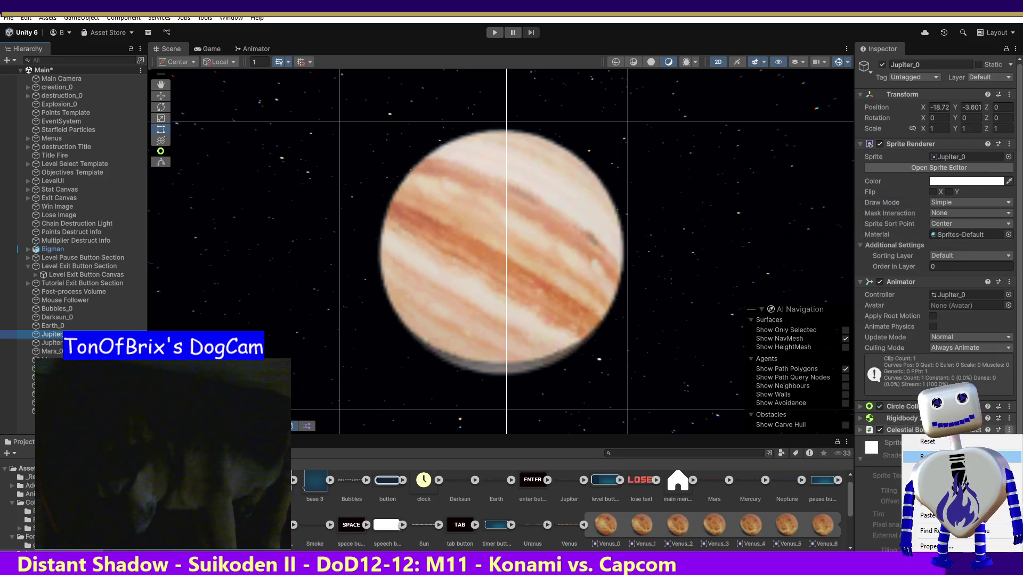
left_click(930, 457)
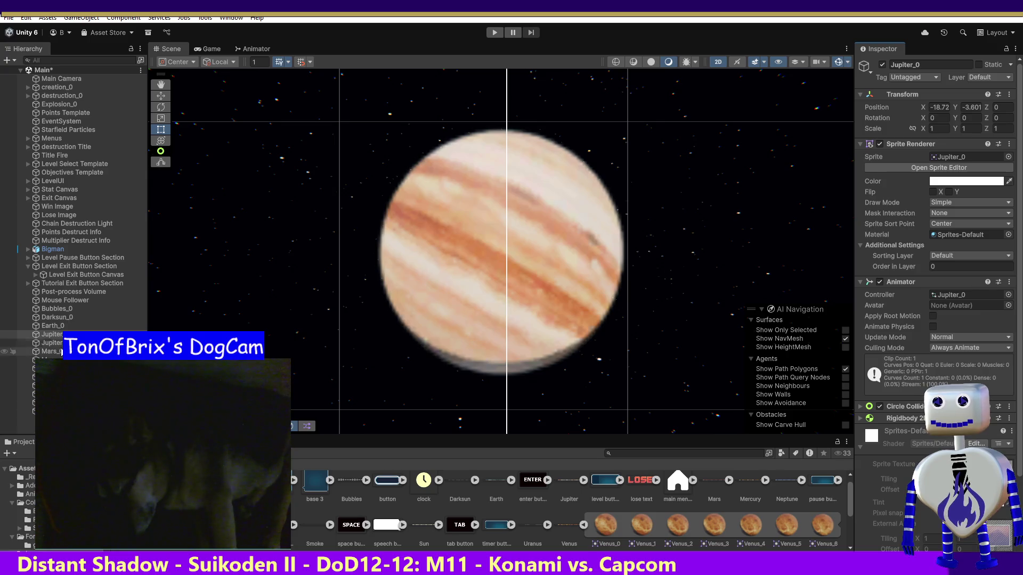
Remove the Celestial Body component from Mercury_0, Neptune_0 and Sun_0.
left_click(60, 351)
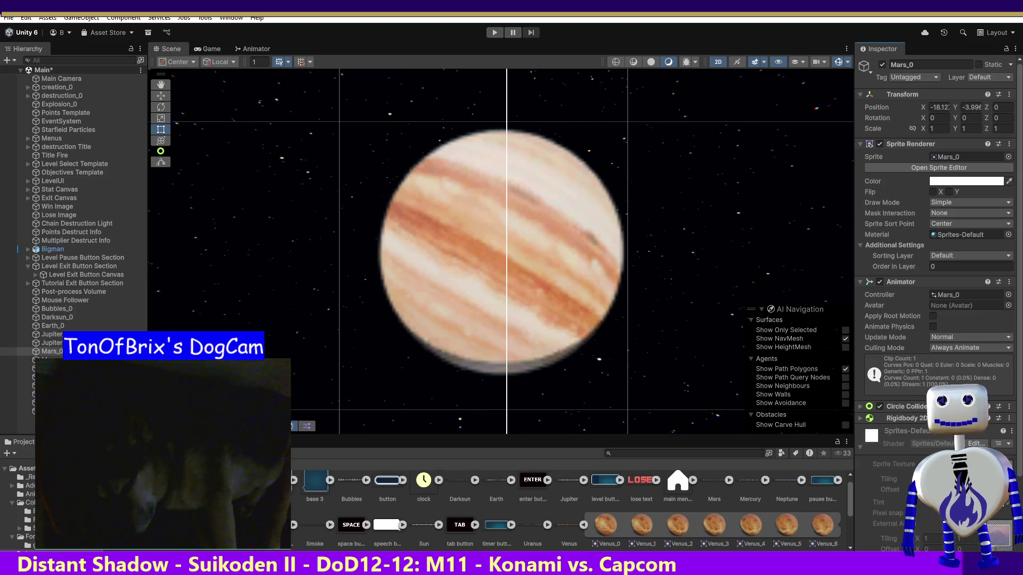
left_click(48, 360)
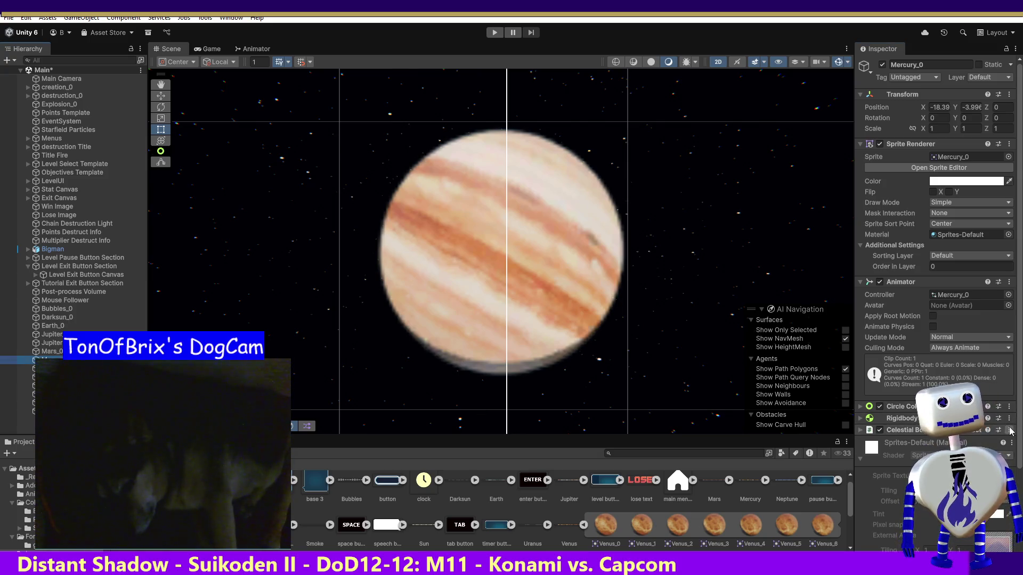
left_click(929, 457)
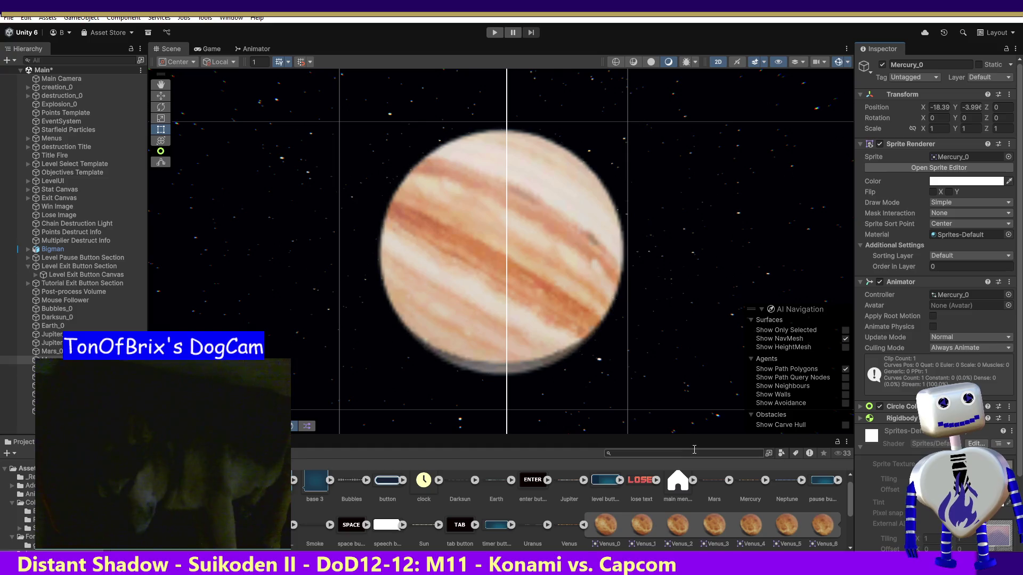
left_click(48, 369)
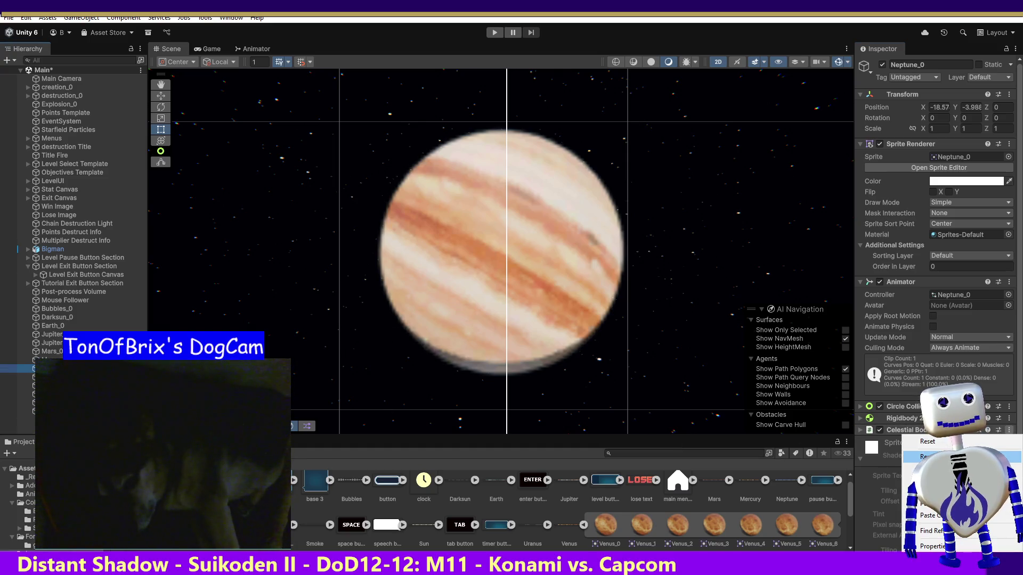
left_click(916, 456)
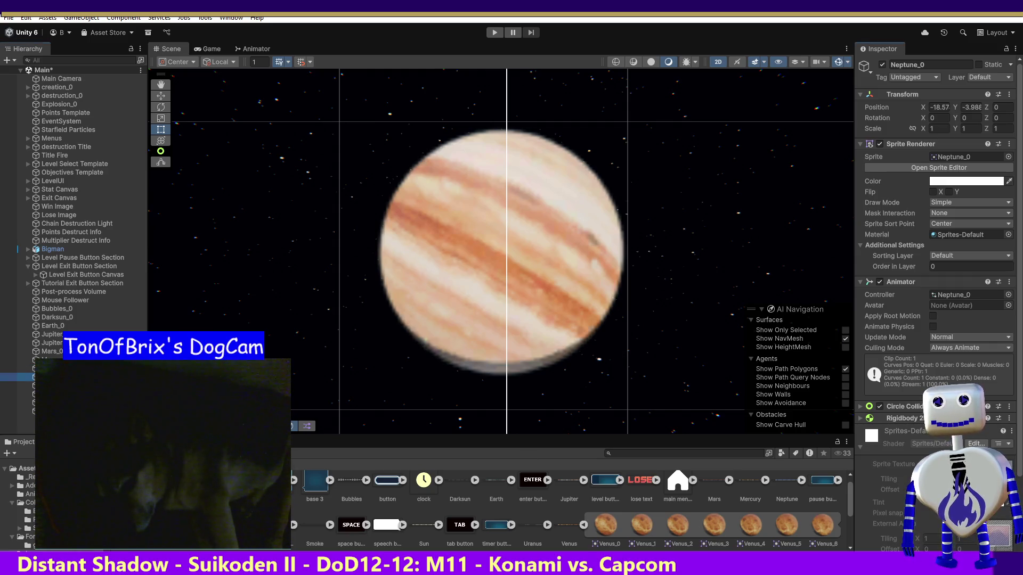
left_click(48, 377)
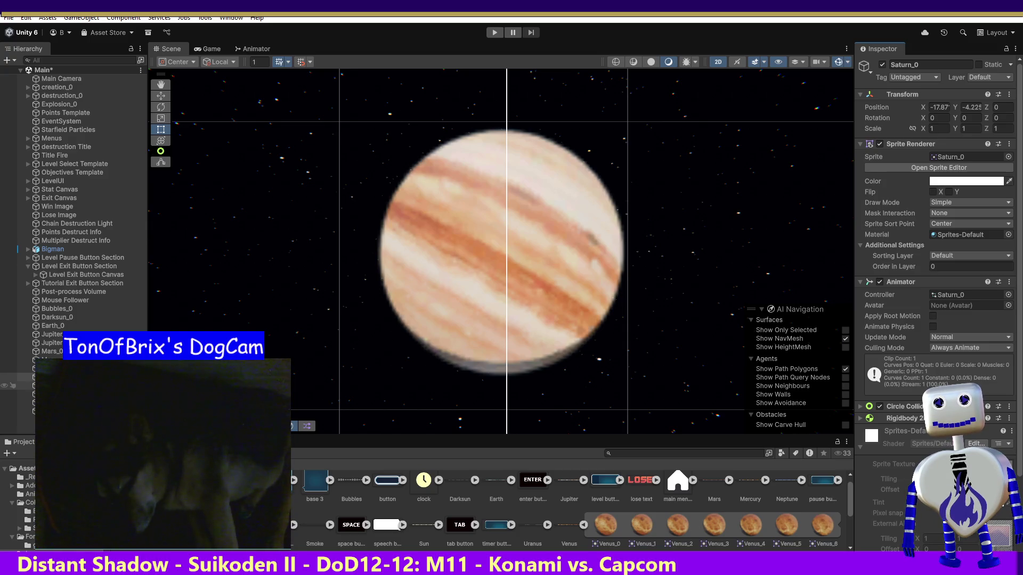
left_click(48, 394)
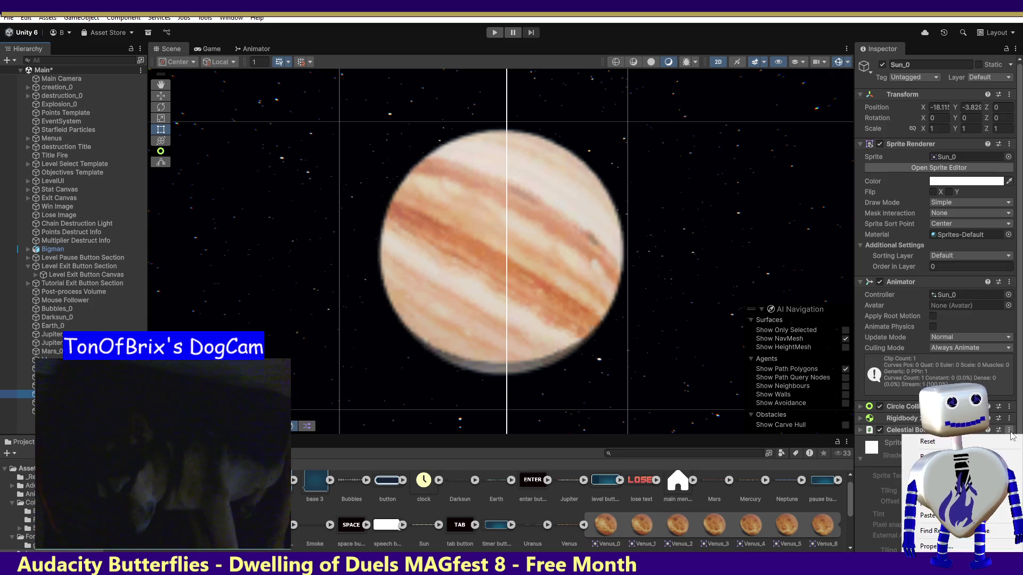
left_click(930, 457)
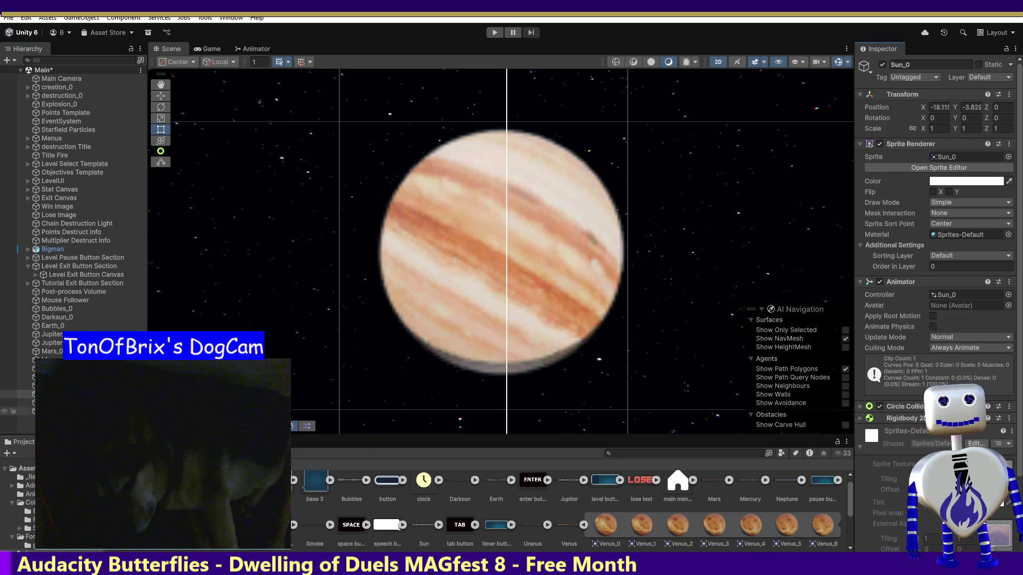
Remove the Celestial Body component from Venus_0, then start Play mode.
left_click(48, 402)
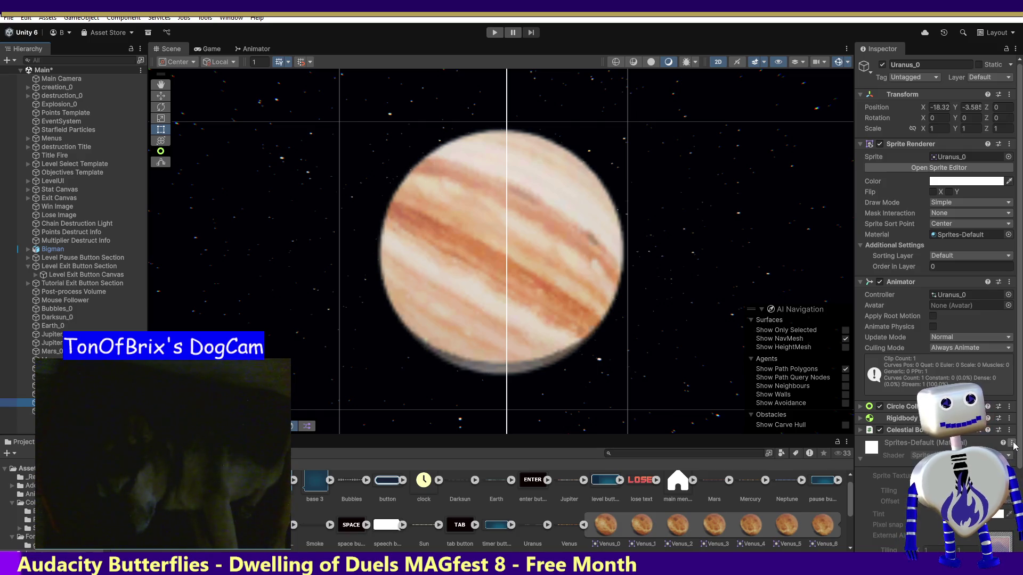
left_click(1012, 443)
left_click(910, 461)
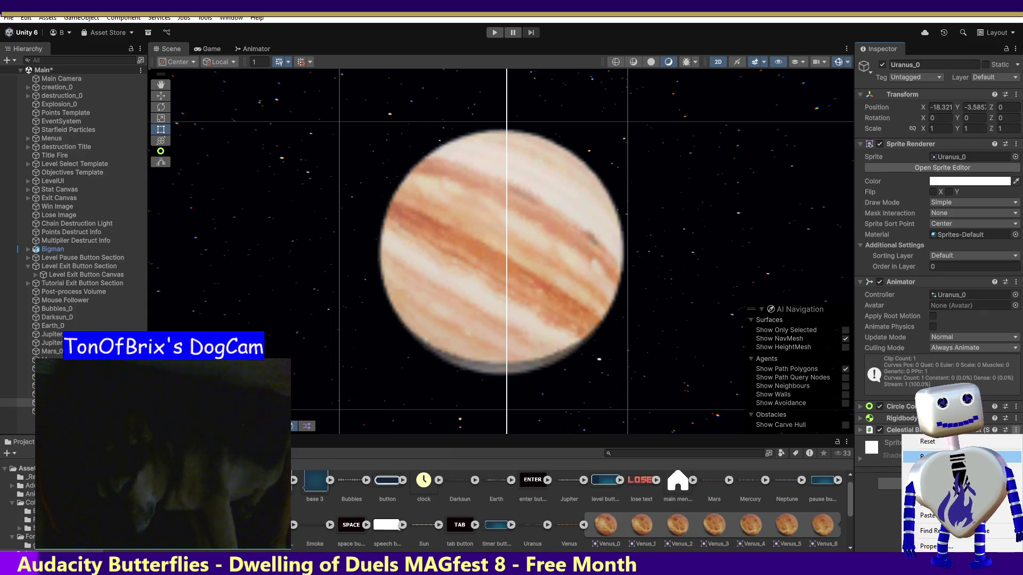
left_click(48, 411)
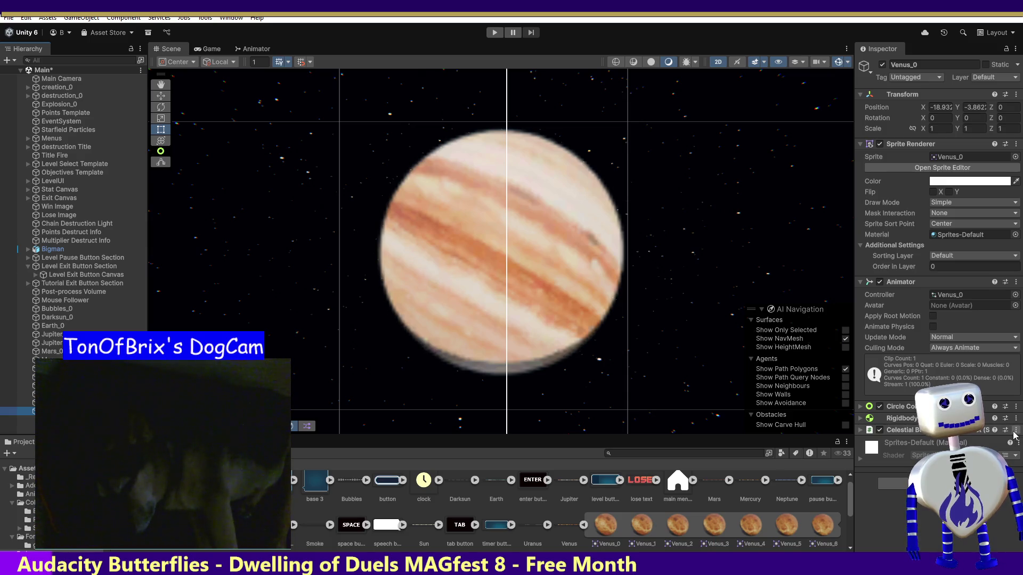
left_click(927, 457)
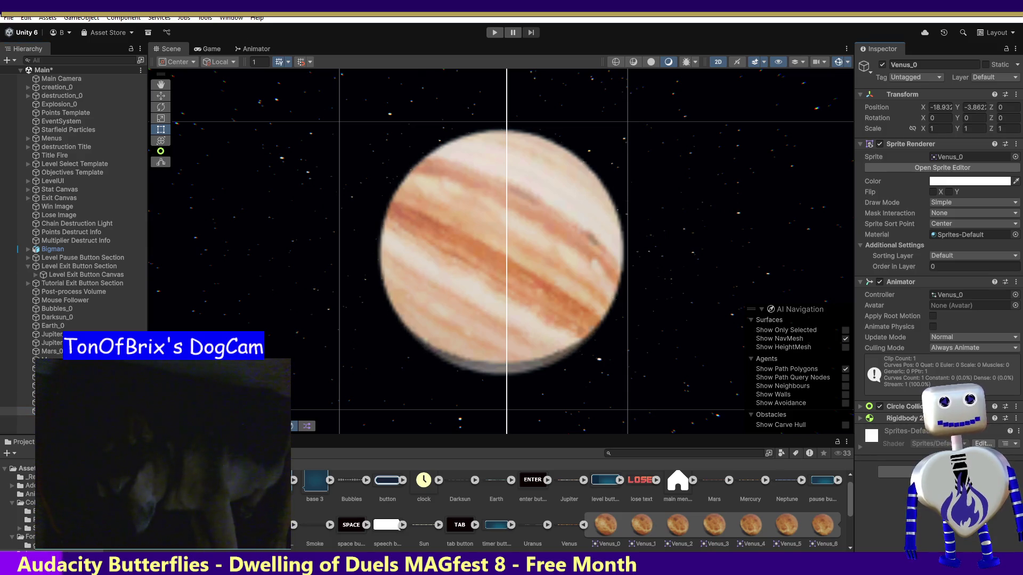
left_click(495, 32)
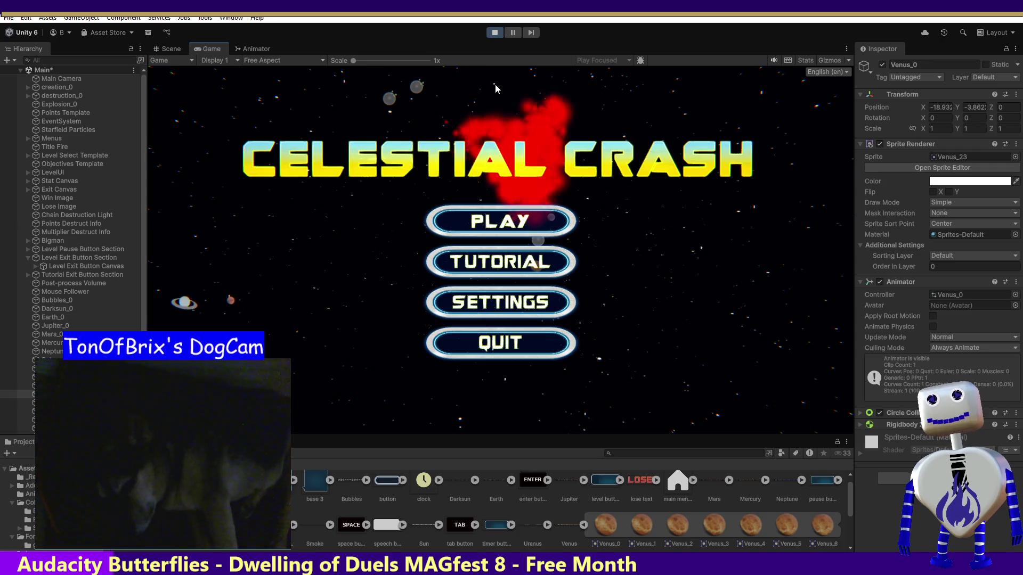
Start the Skill Challenge level, expand Rigidbody 2D in the Inspector, then stop Play mode.
left_click(506, 222)
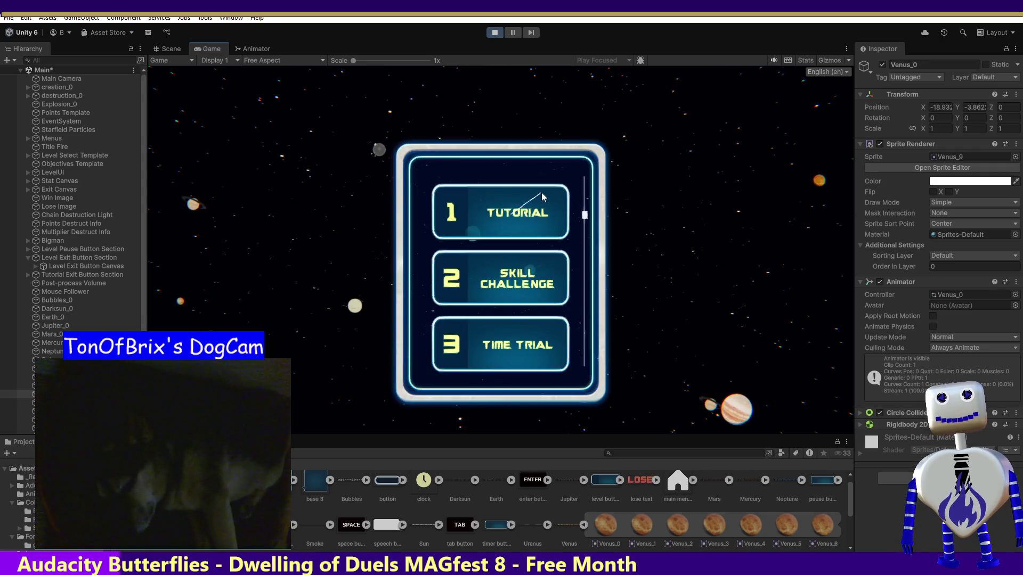
left_click(535, 278)
left_click(726, 337)
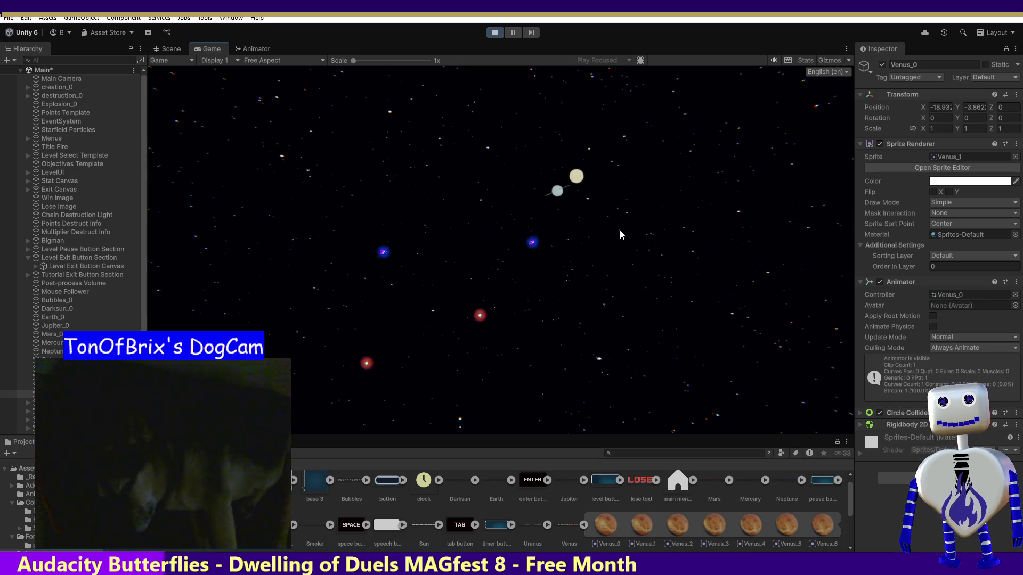
left_click(861, 425)
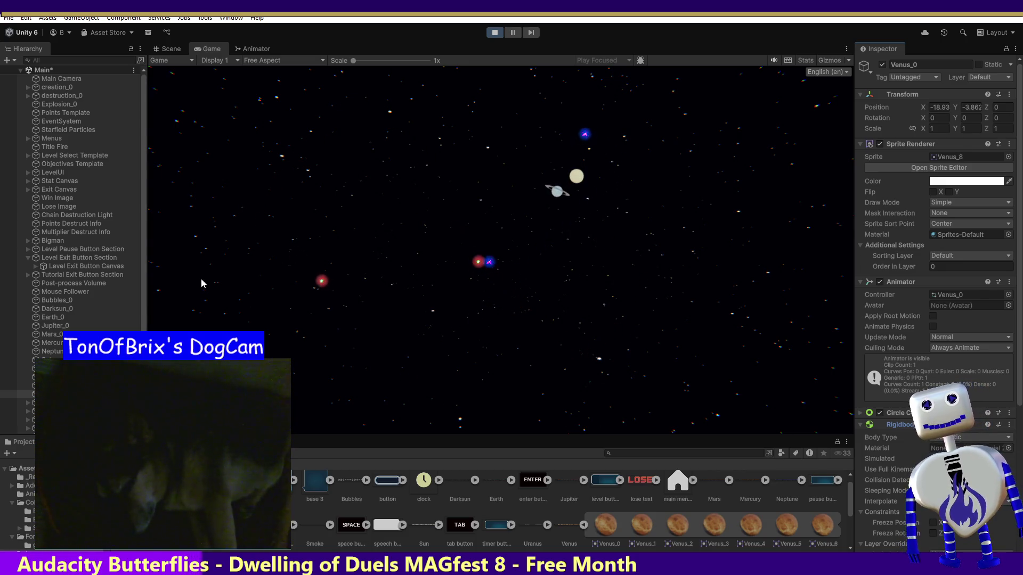
left_click(495, 32)
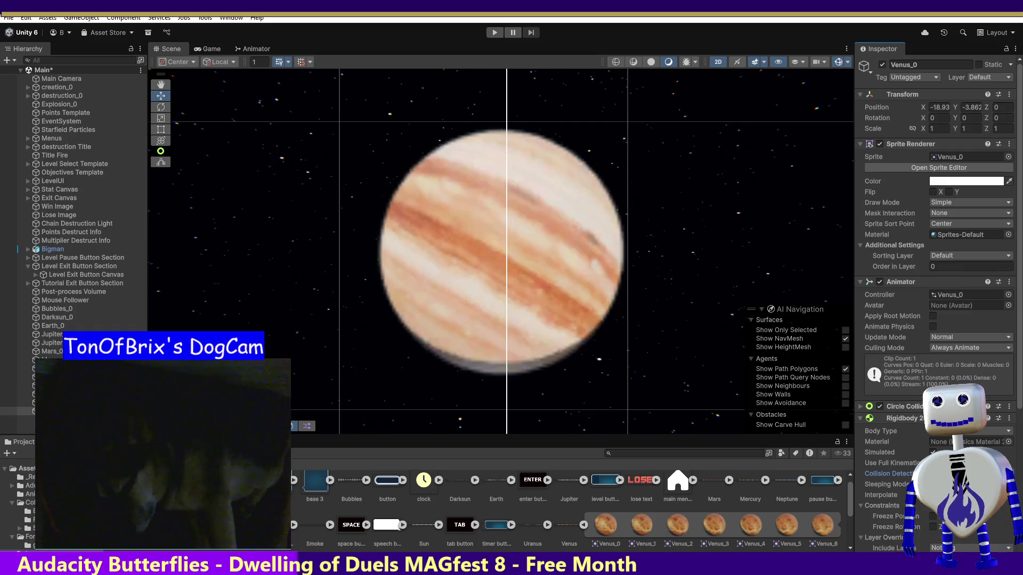
Review Rigidbody 2D Collision Detection on Uranus_0, Sun_0 and Smoke_0, ending on Saturn_0.
left_click(21, 402)
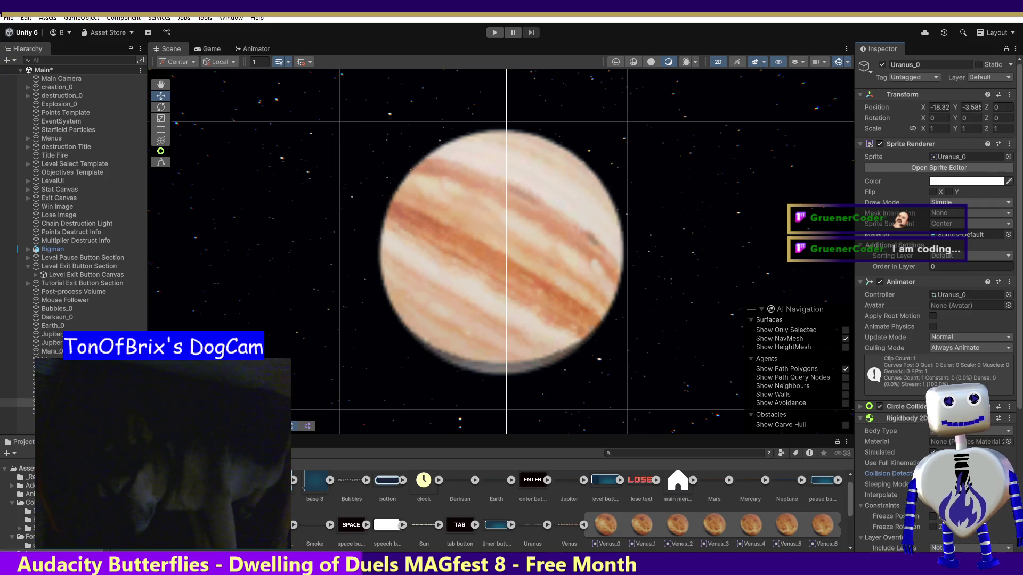
left_click(22, 394)
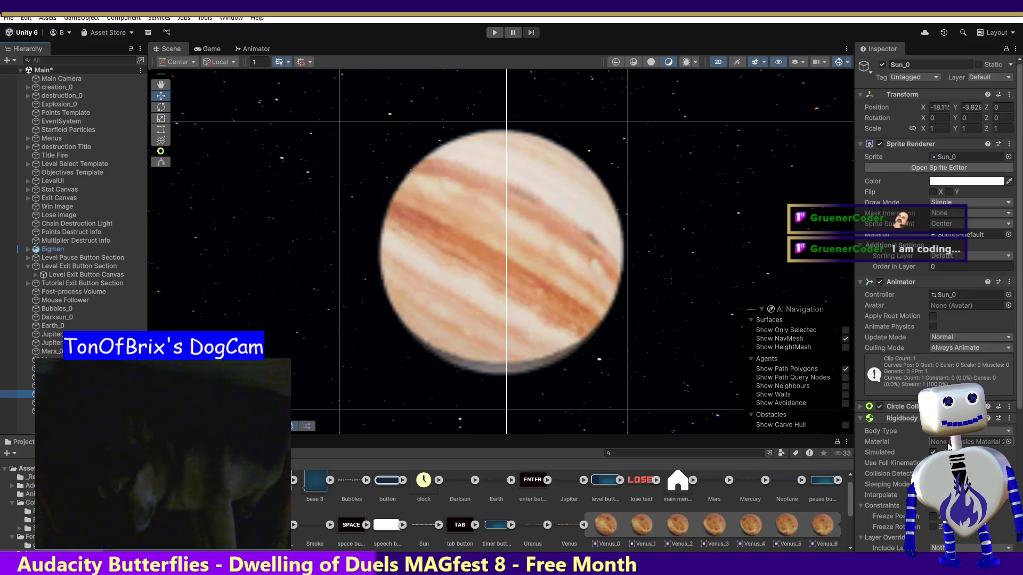
left_click(887, 474)
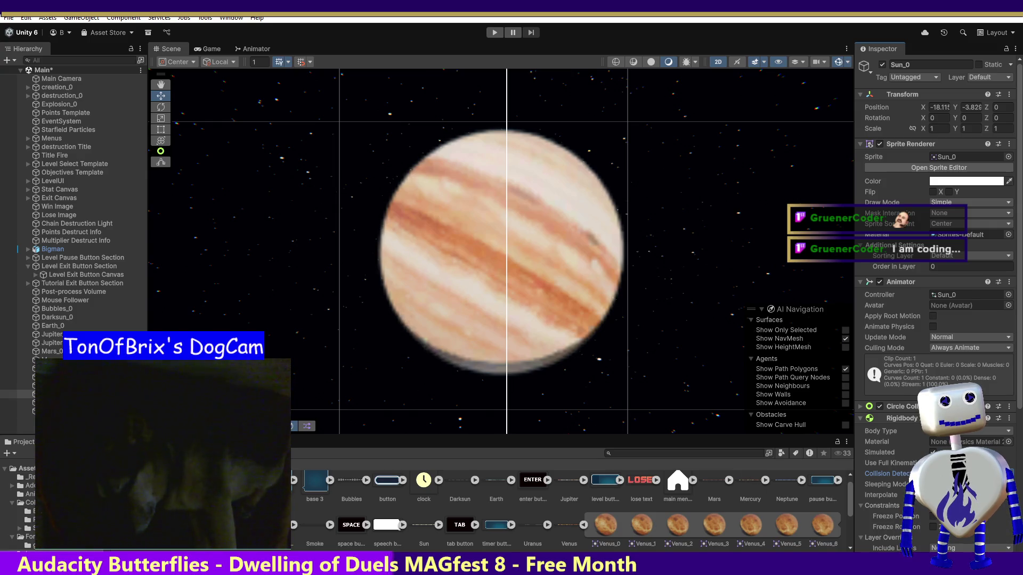
left_click(21, 386)
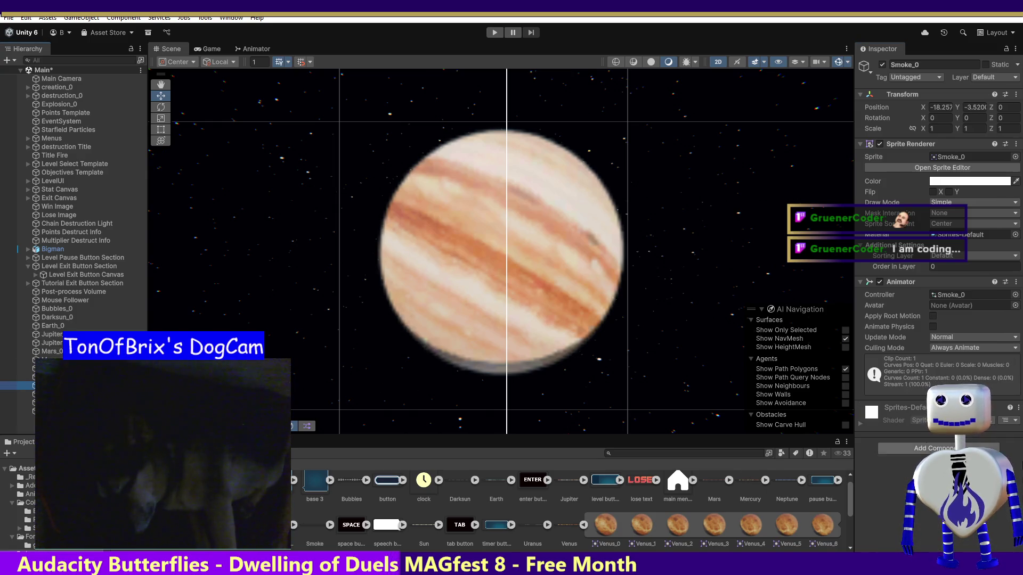
key("Up")
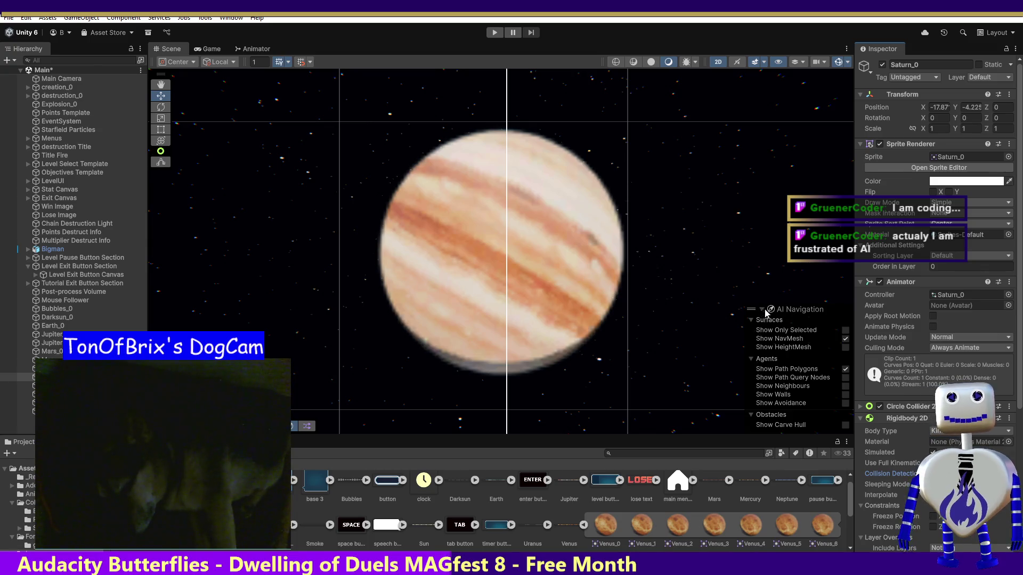
Check the Rigidbody 2D Collision Detection field on Neptune_0, Mercury_0 and Mars_0.
left_click(54, 368)
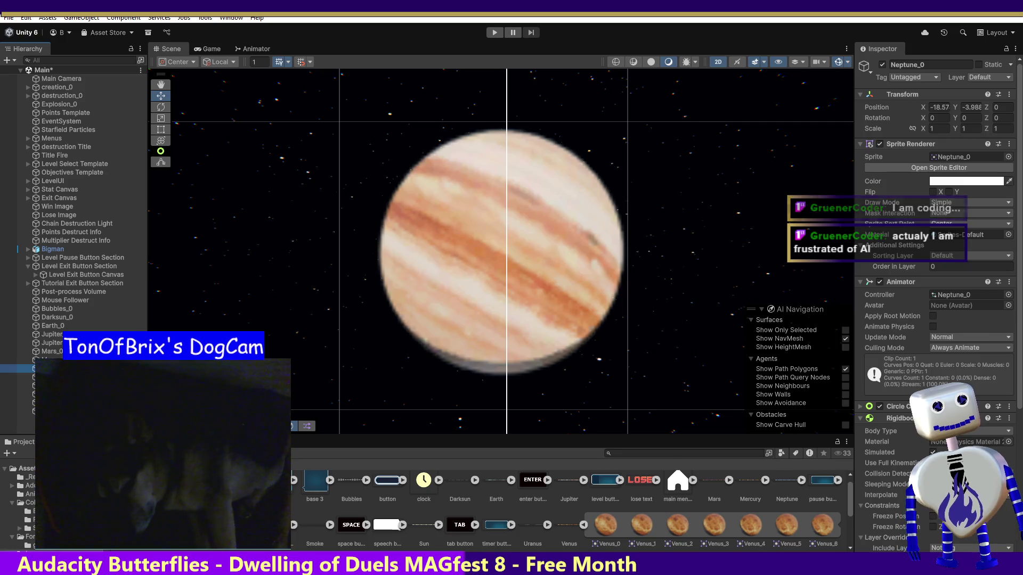
left_click(895, 473)
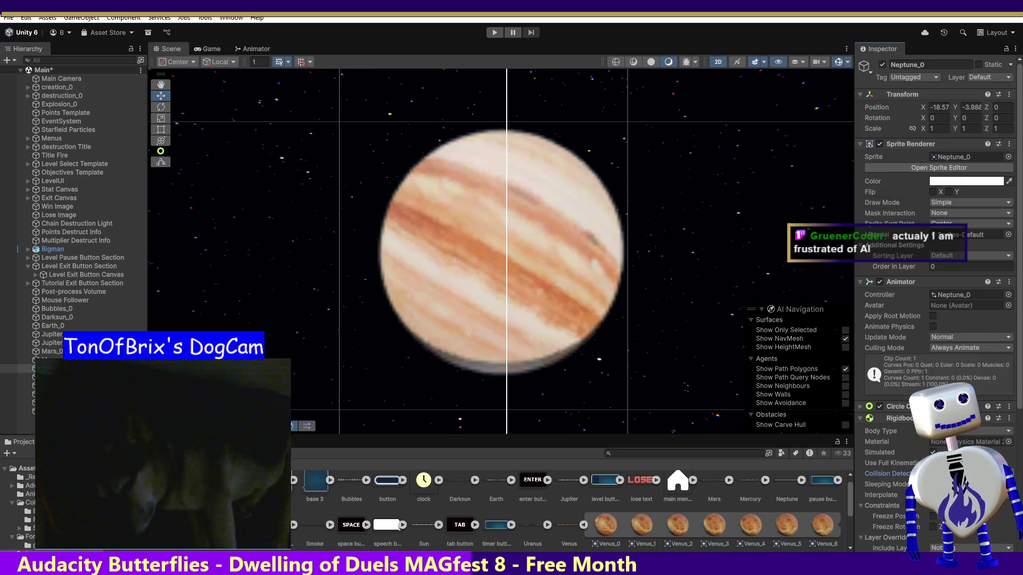
left_click(53, 360)
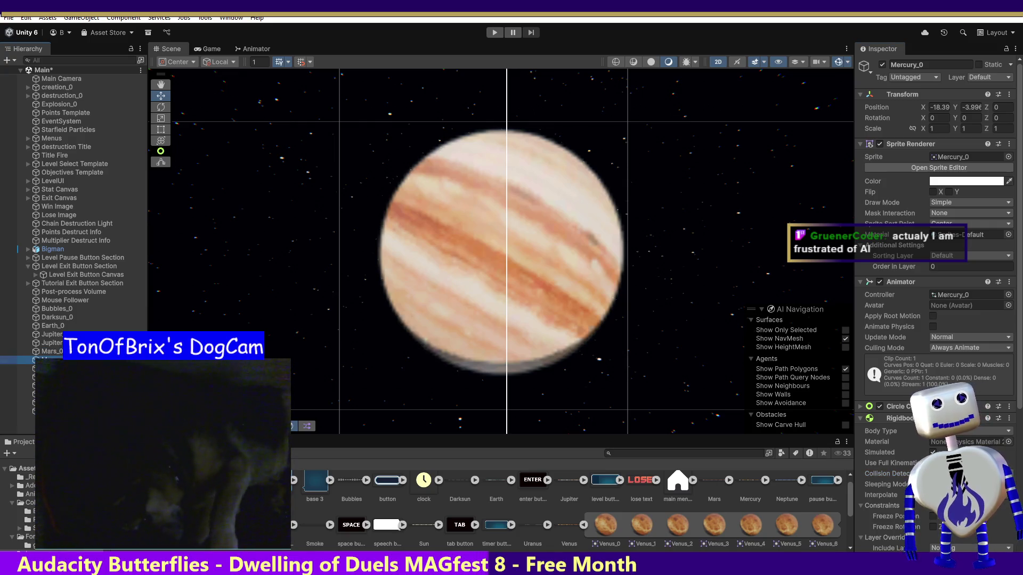
left_click(895, 473)
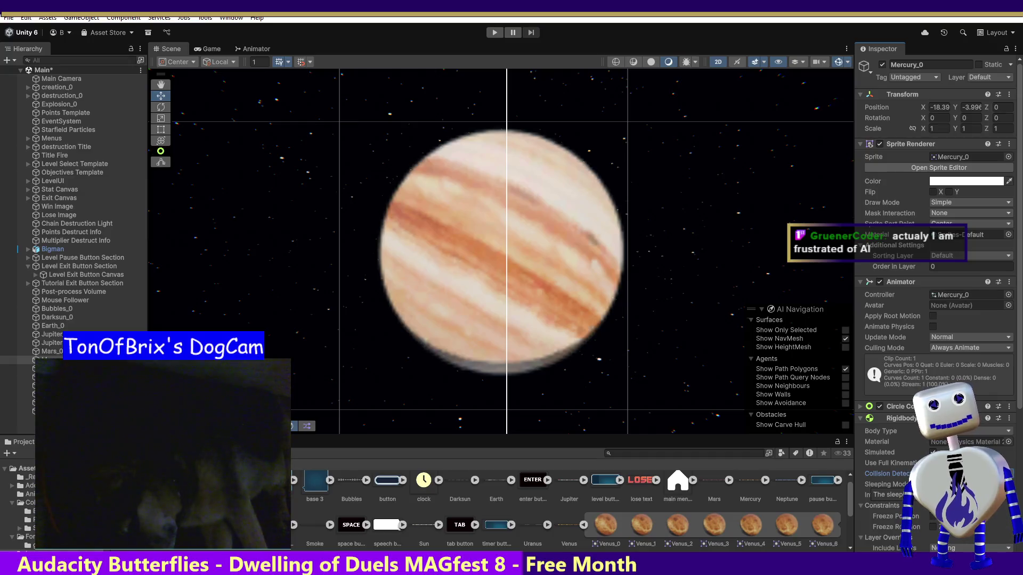
left_click(48, 351)
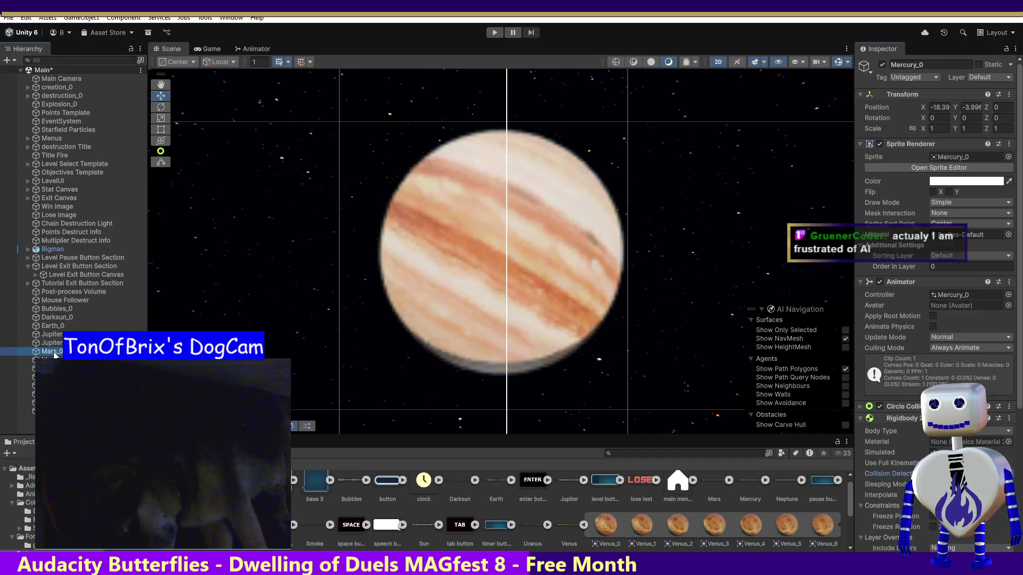
left_click(970, 473)
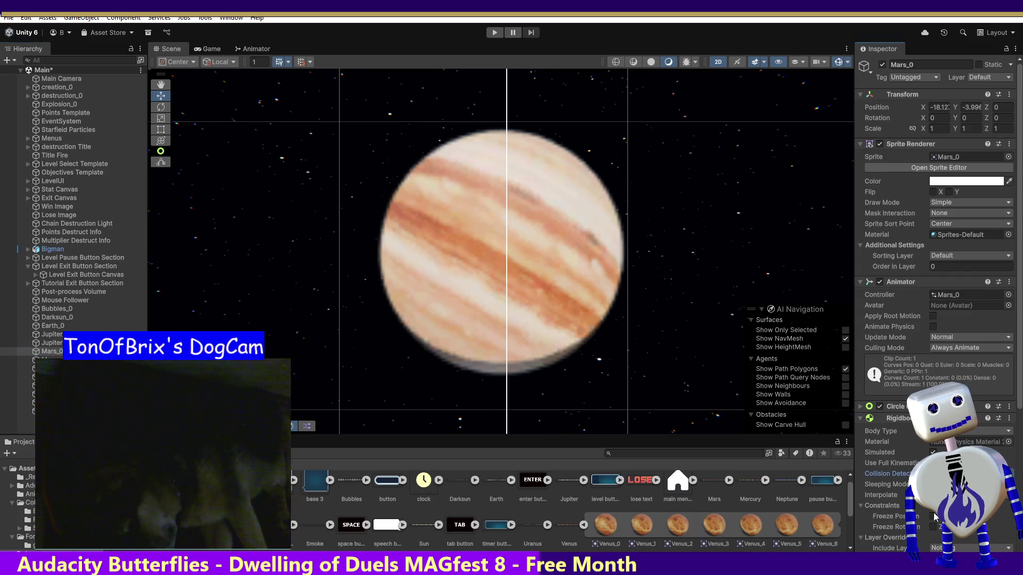
Check Collision Detection on Jupiter_0, then Interpolation and Collision Detection on Earth_0.
left_click(51, 334)
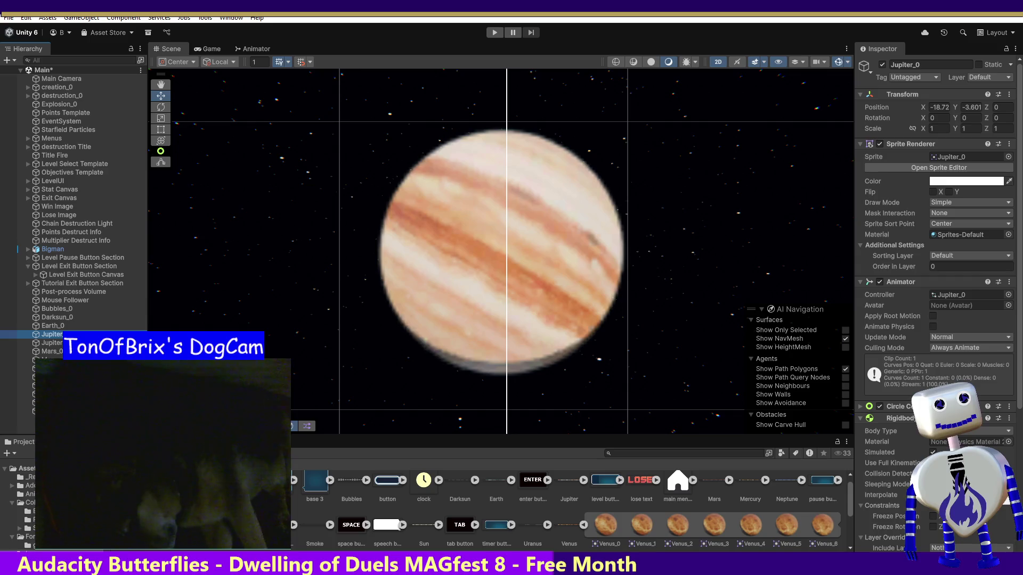
left_click(970, 474)
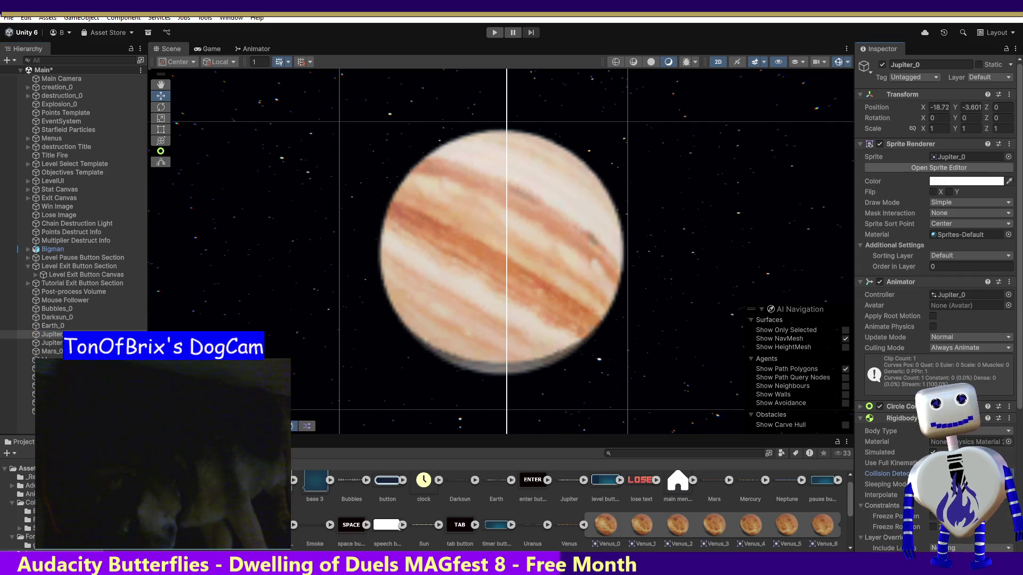
left_click(52, 326)
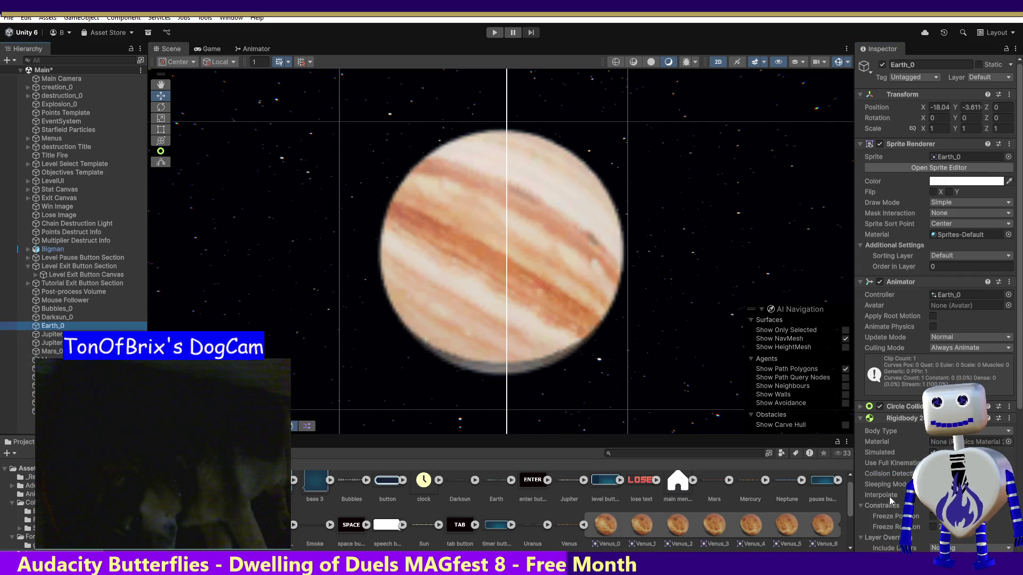
left_click(970, 495)
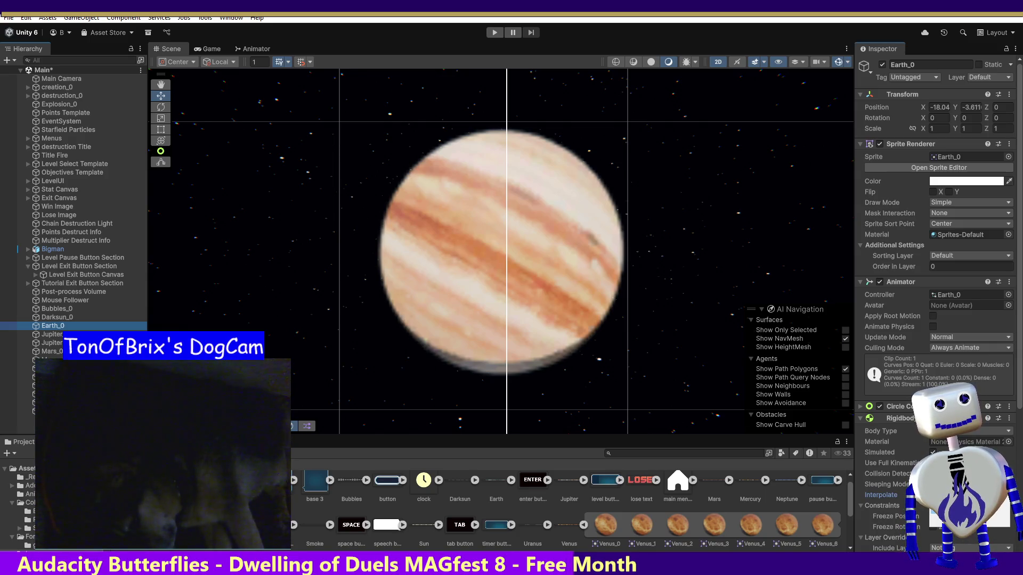
left_click(969, 474)
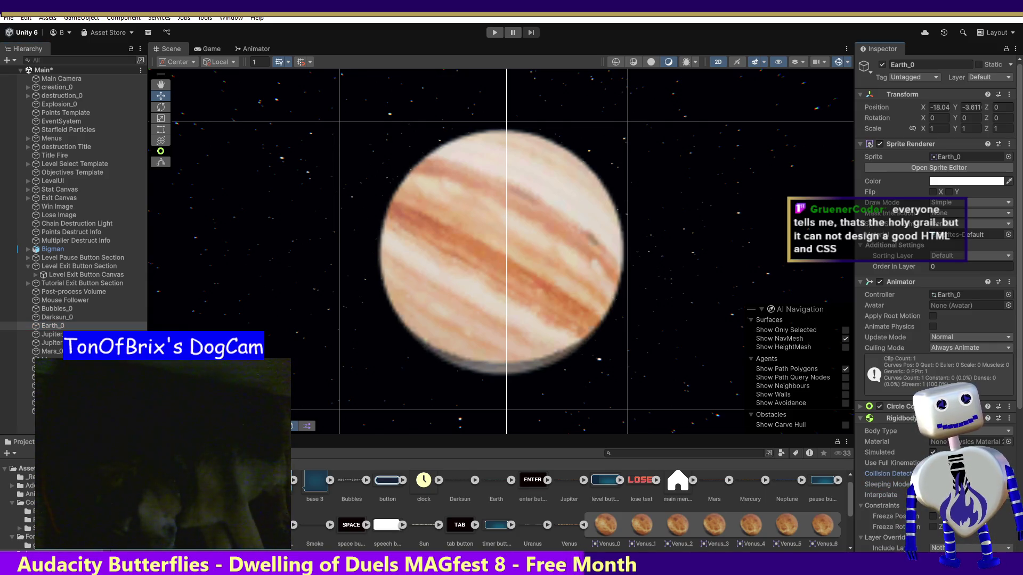
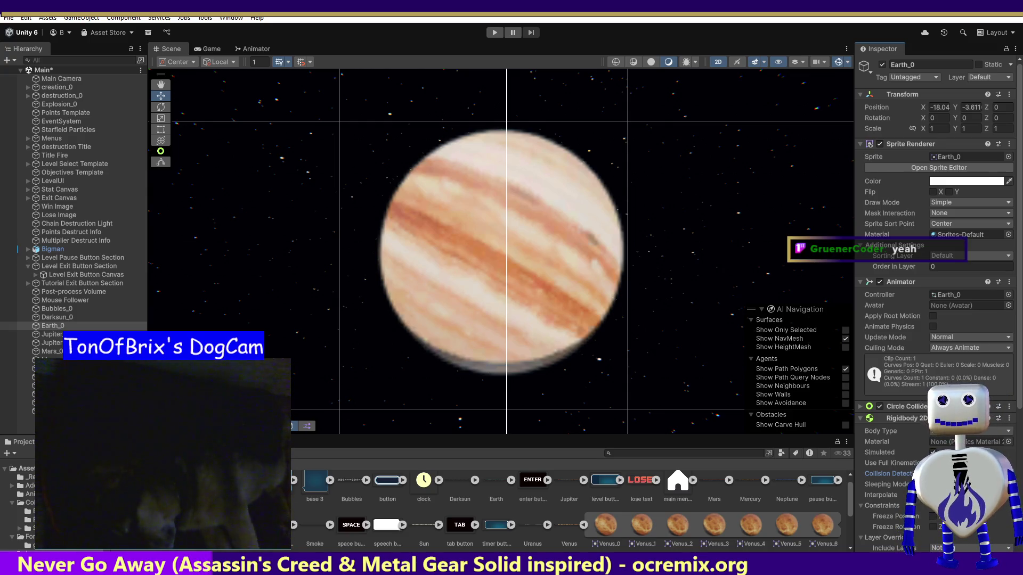
Select Darksun_0 and compare its Inspector components with Bubbles_0's.
left_click(57, 319)
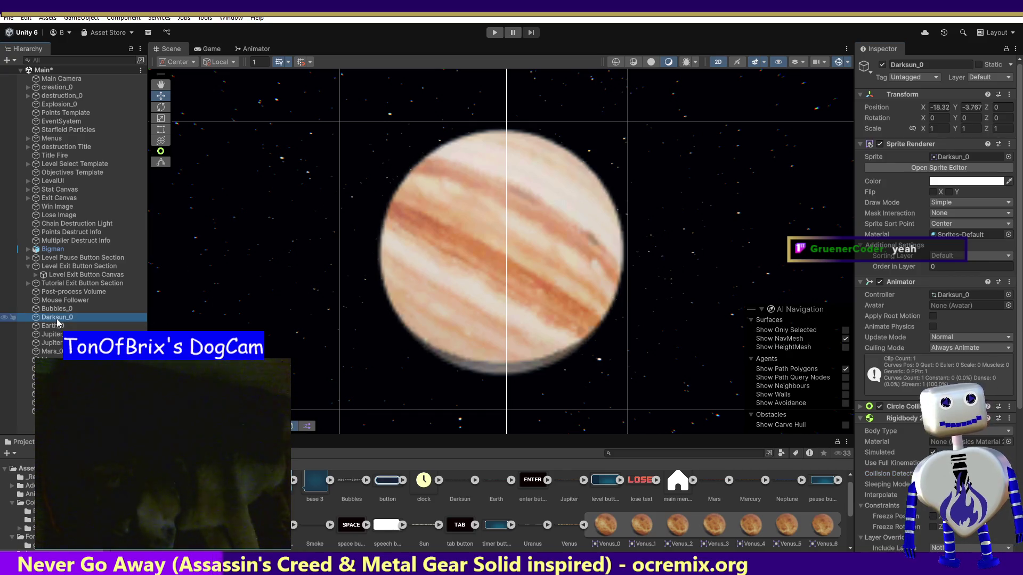
key("Up")
key("Down")
key("Up")
key("Down")
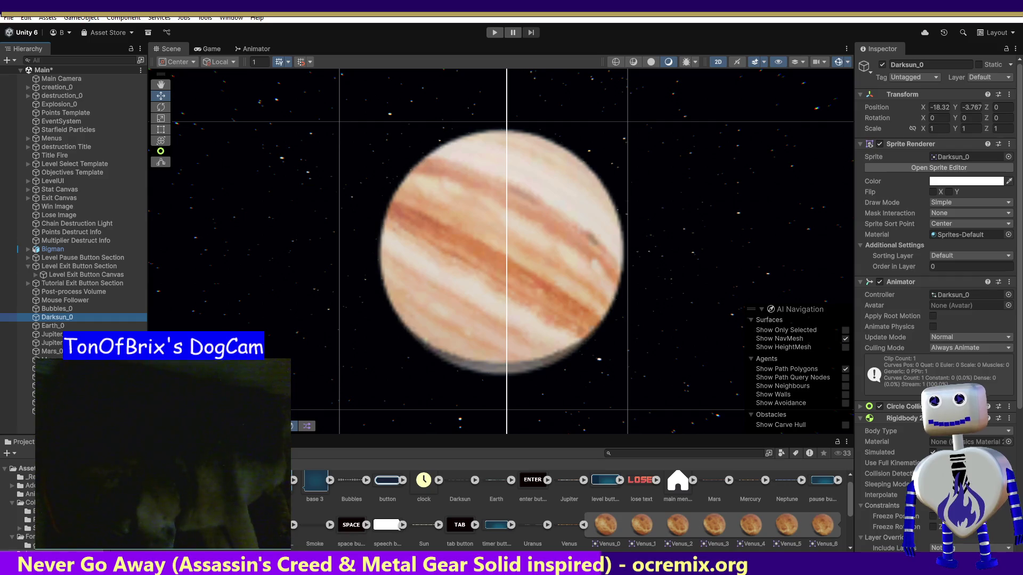
Show Earth_0's sprite, animator, Circle Collider 2D and Kinematic Rigidbody 2D in the Inspector.
left_click(53, 309)
left_click(57, 318)
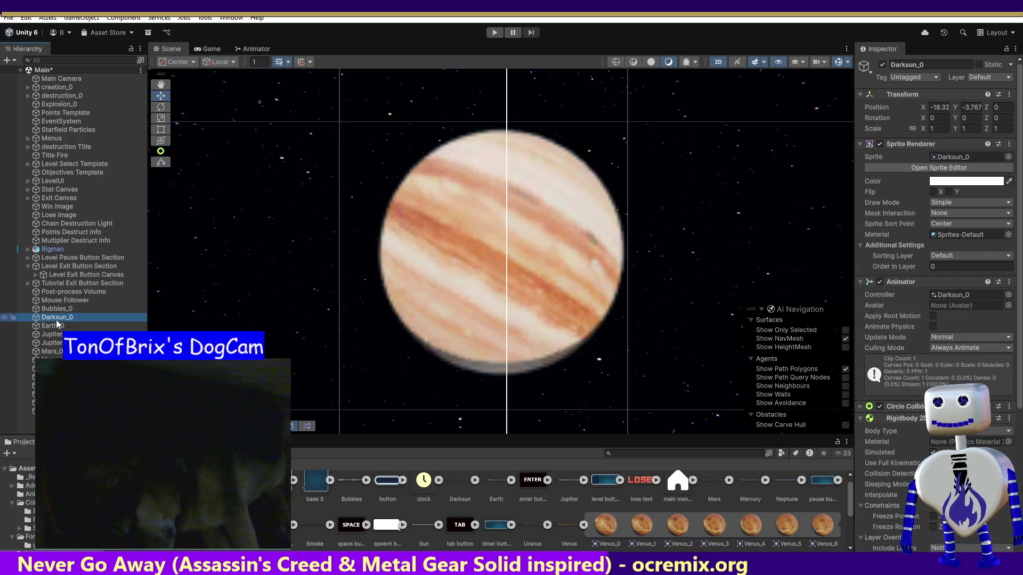
left_click(56, 327)
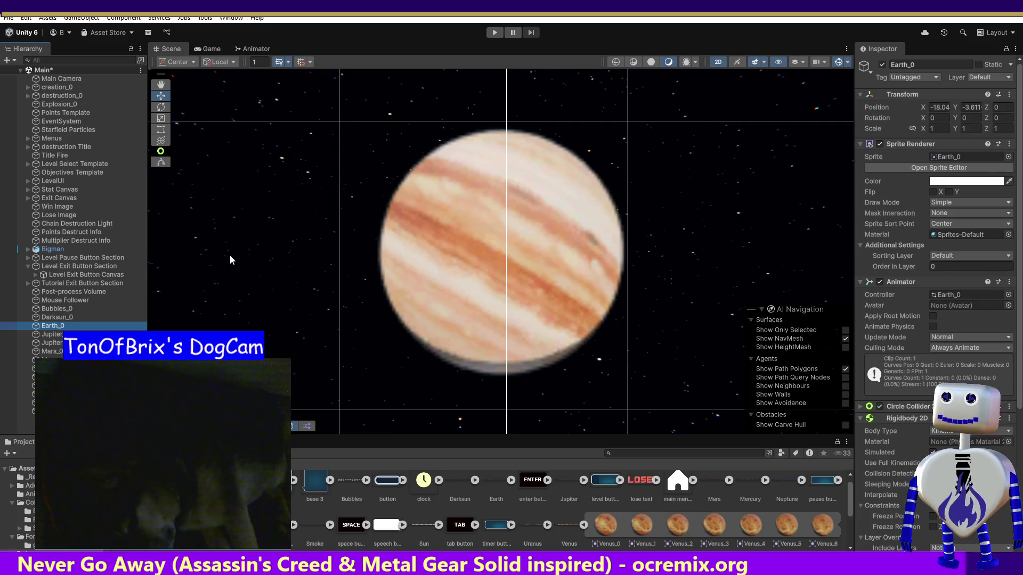
Review the settings of Jupiter_0, Mars_0, Mercury_0, Neptune_0, Saturn_0 and Smoke_0.
left_click(52, 335)
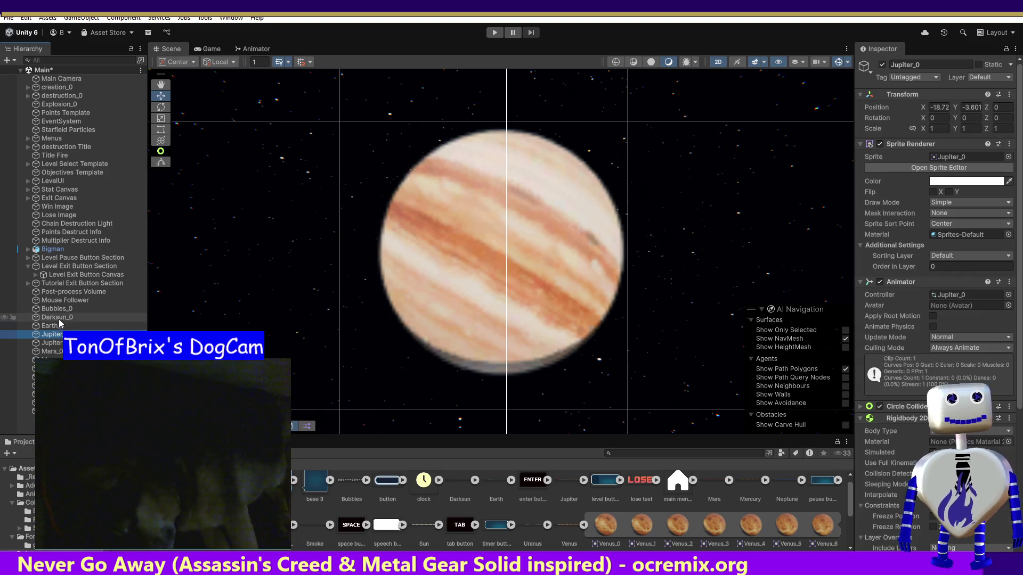
left_click(53, 352)
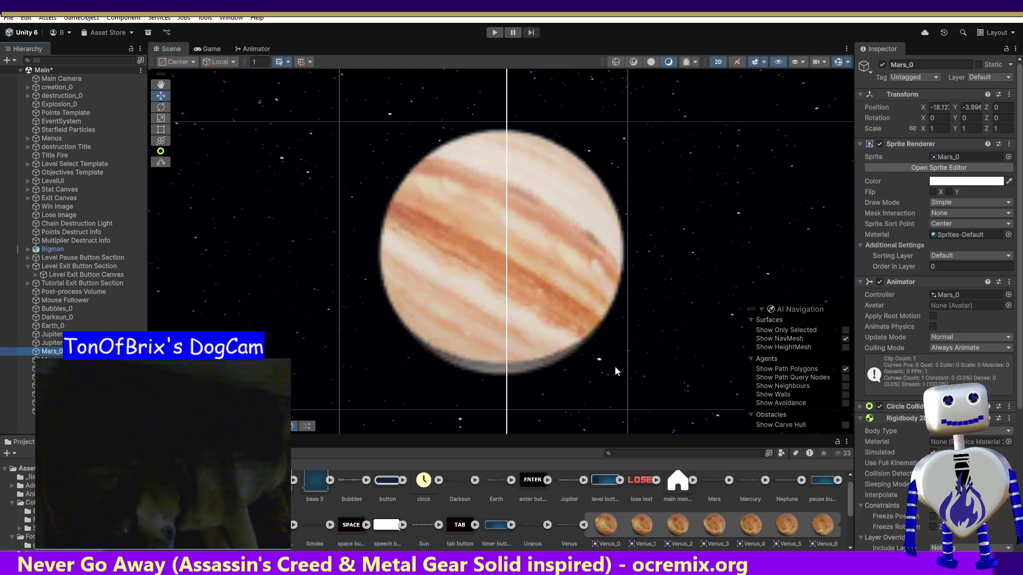
left_click(48, 360)
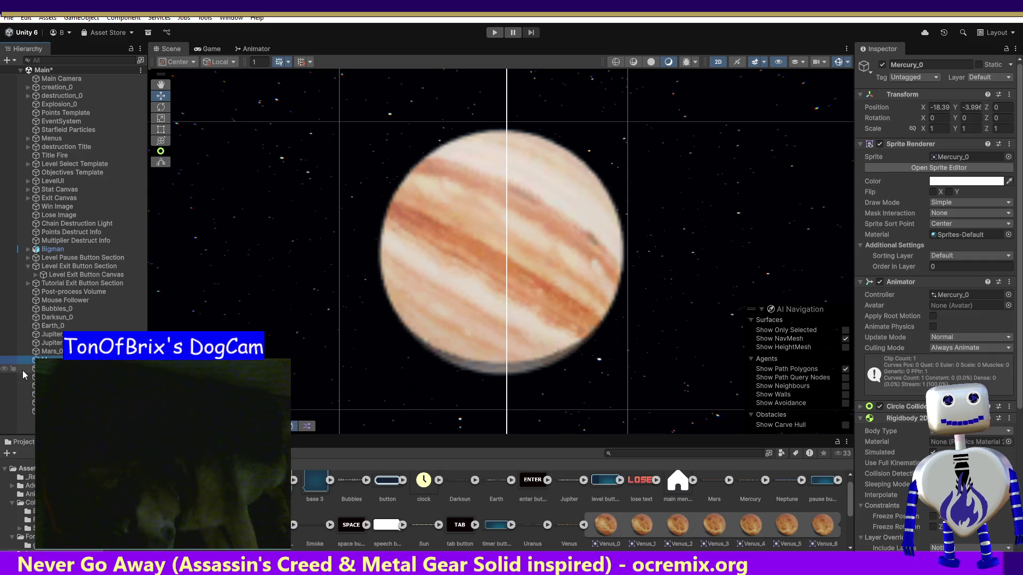
left_click(48, 369)
left_click(48, 377)
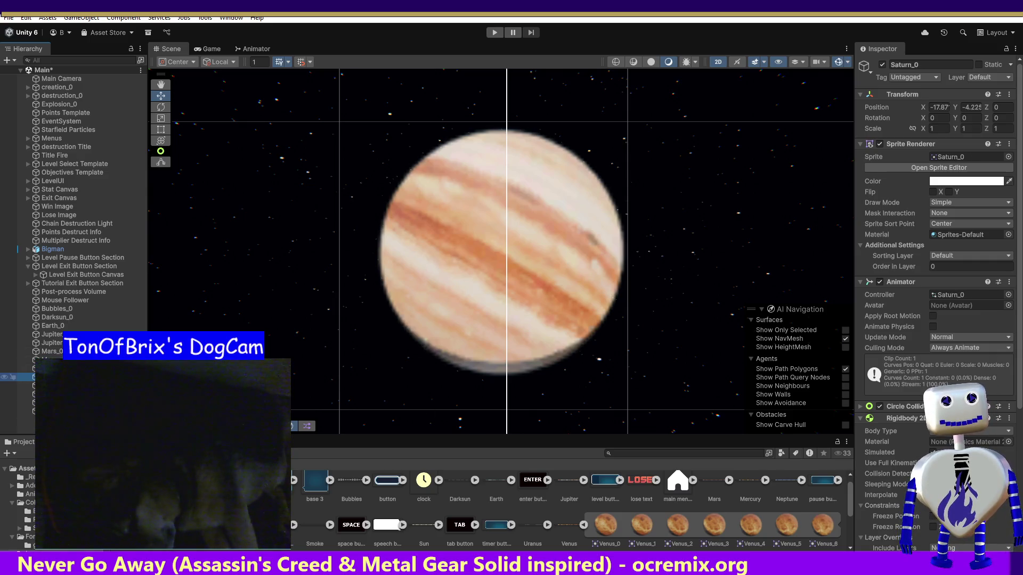
left_click(47, 386)
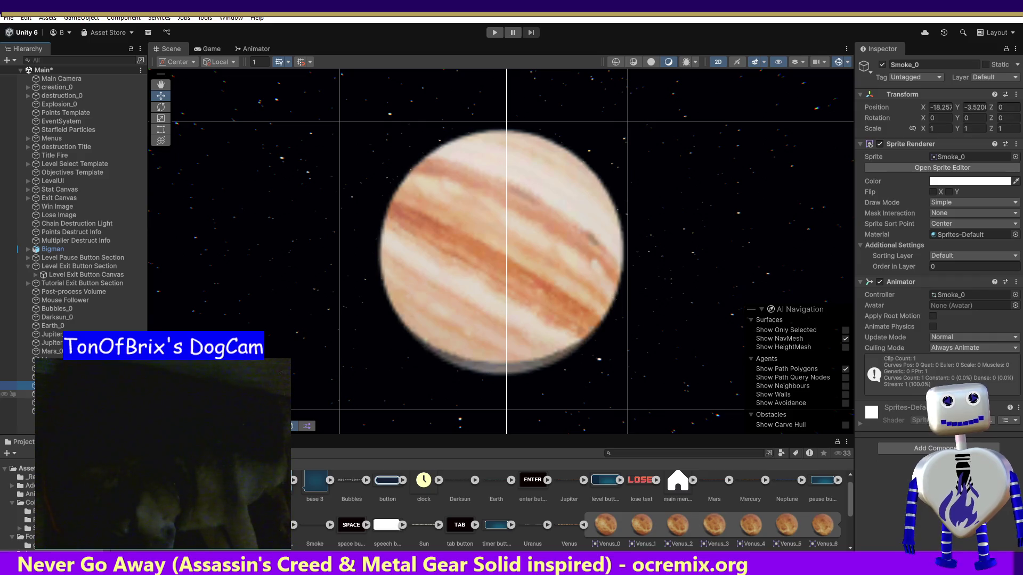
Check Sun_0, Uranus_0, Venus_0, Earth_0 and Darksun_0, then enter Play mode.
left_click(48, 394)
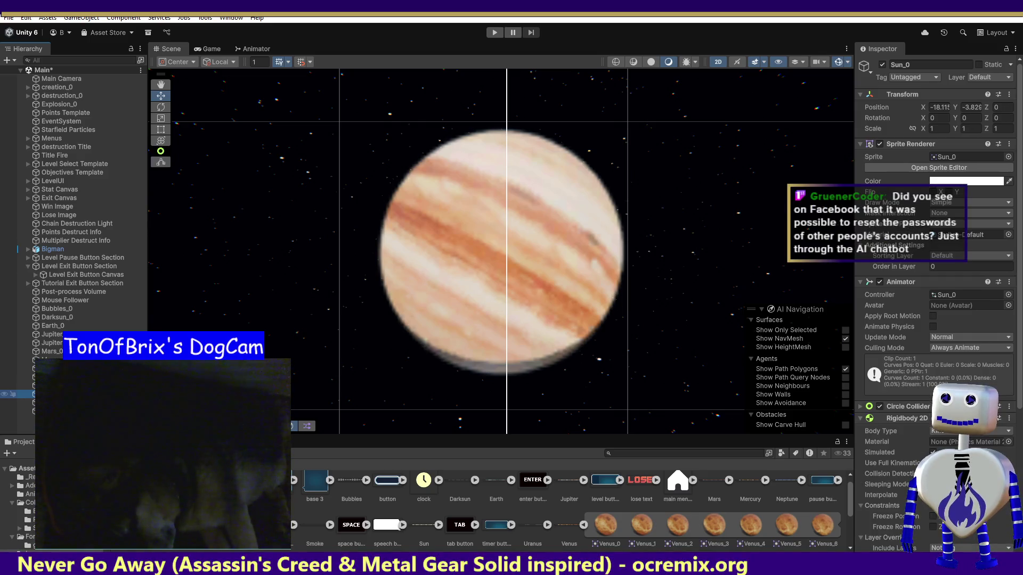
left_click(48, 403)
left_click(47, 411)
left_click(48, 420)
left_click(54, 327)
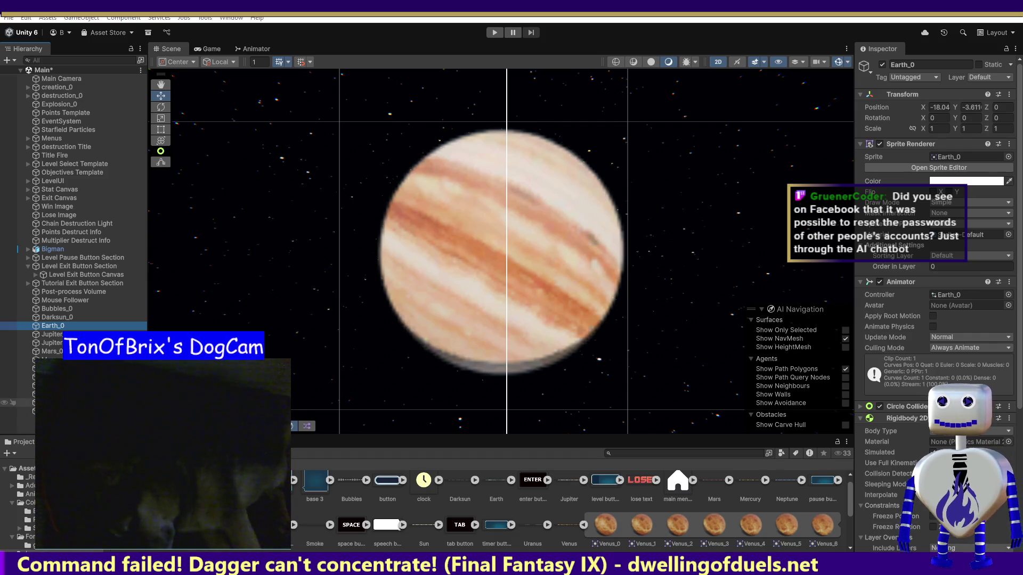
left_click(59, 318)
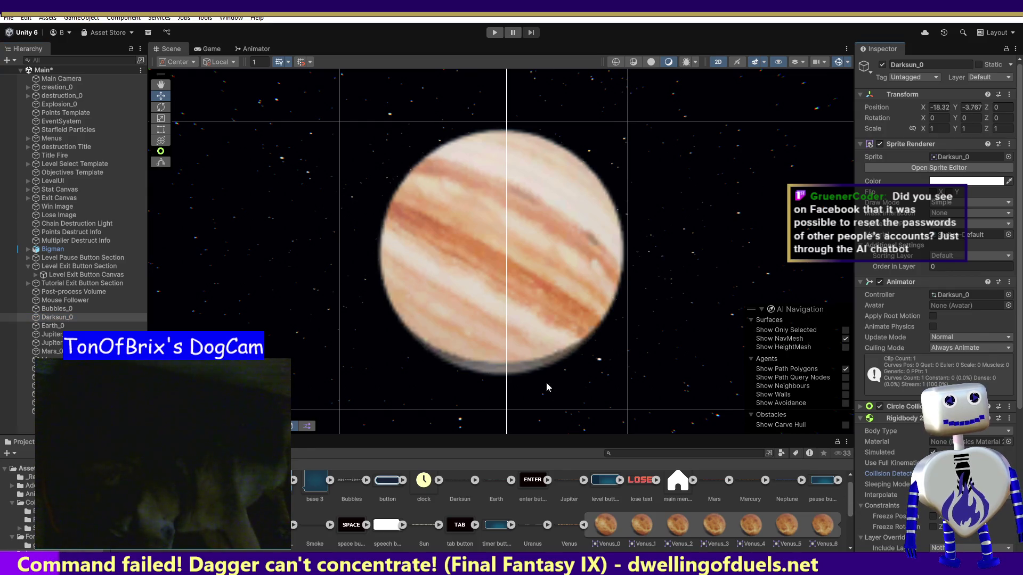
left_click(495, 33)
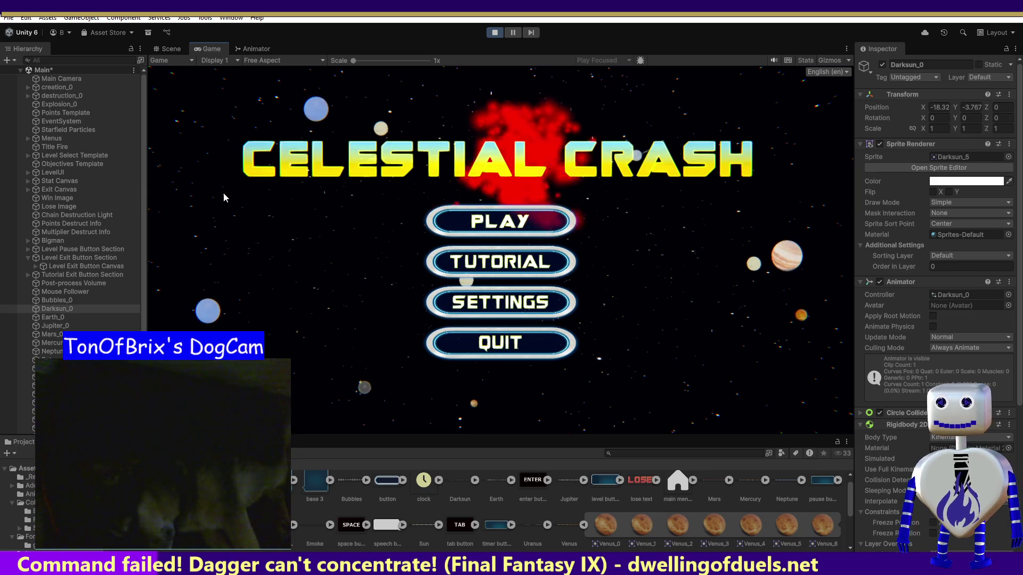
Start the Skill Challenge level from the game menu, then stop Play mode.
left_click(462, 223)
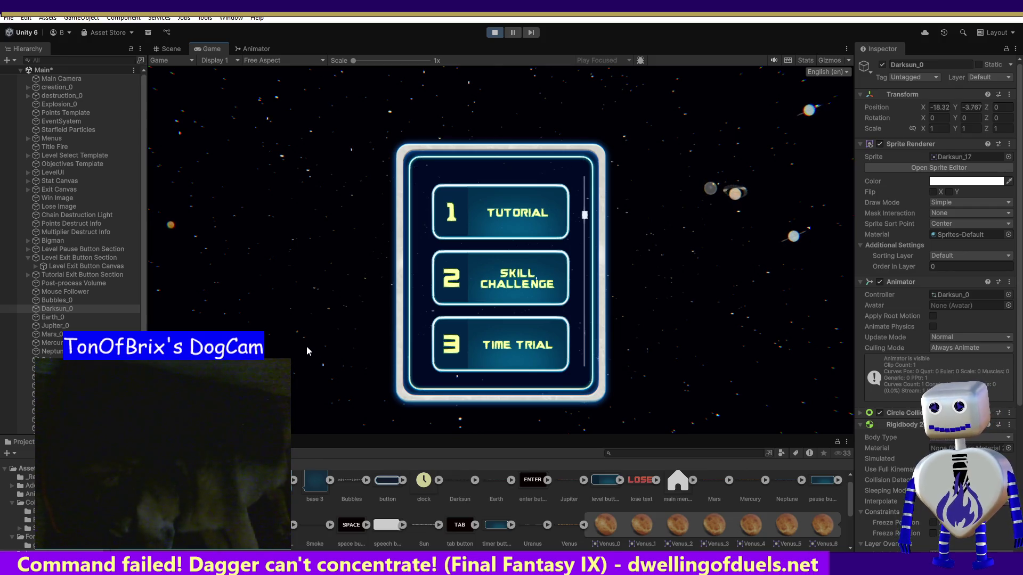
left_click(456, 289)
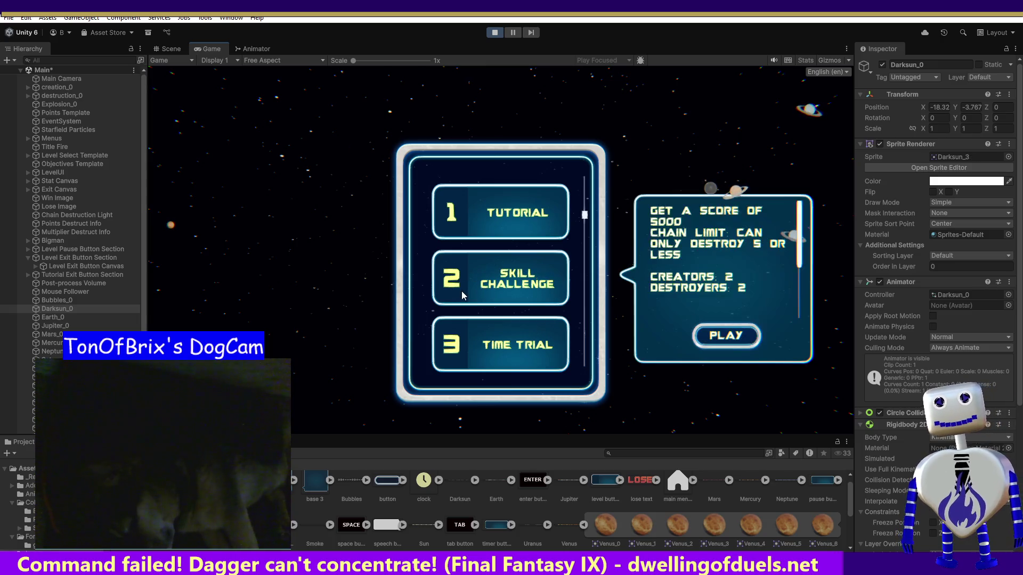
left_click(735, 332)
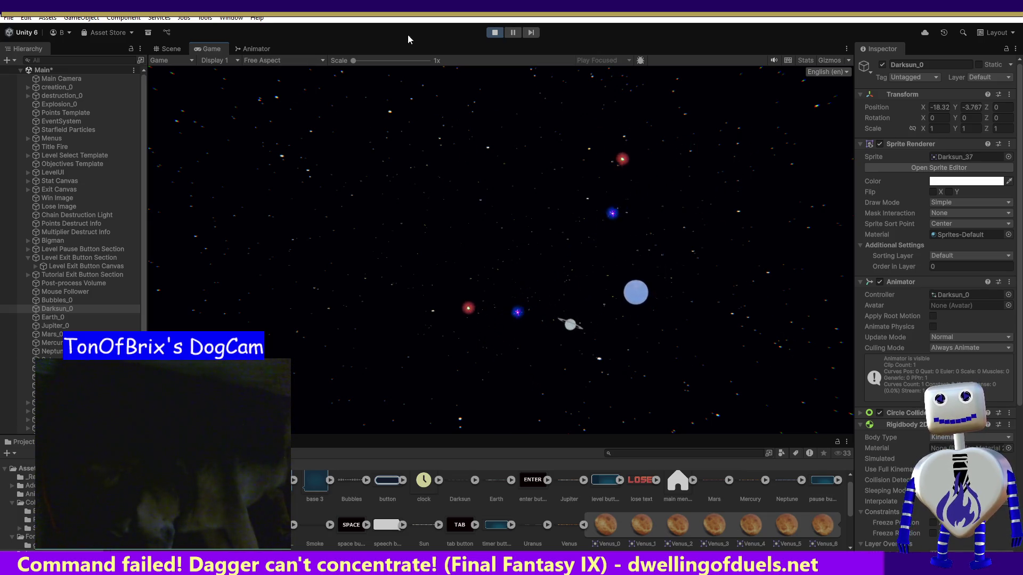
left_click(494, 33)
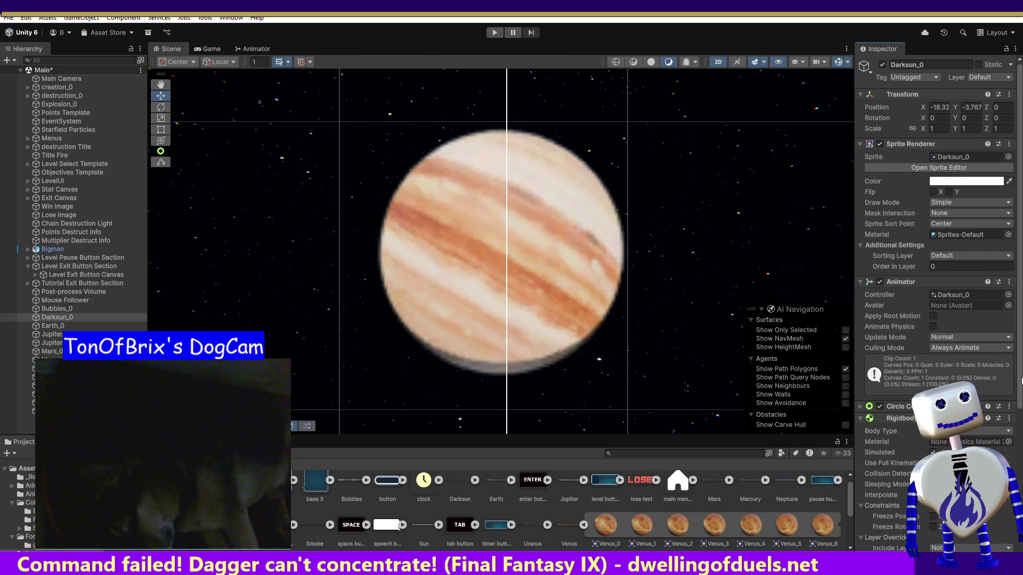
Expand Darksun_0's Circle Collider 2D and bring its Kinematic Rigidbody 2D Body Type into view.
scroll(1021, 380, "down", 5)
scroll(896, 418, "up", 5)
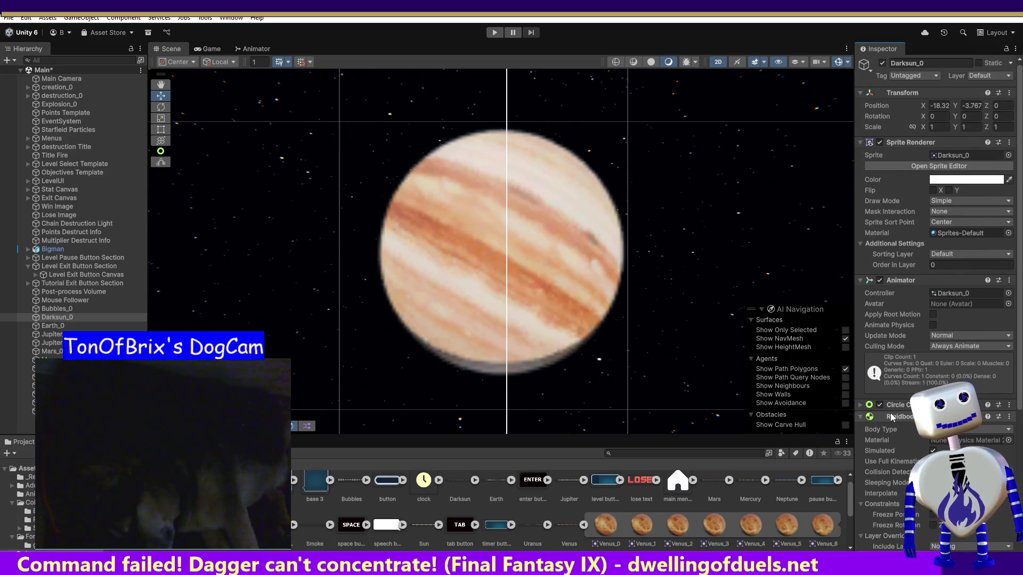
left_click(863, 406)
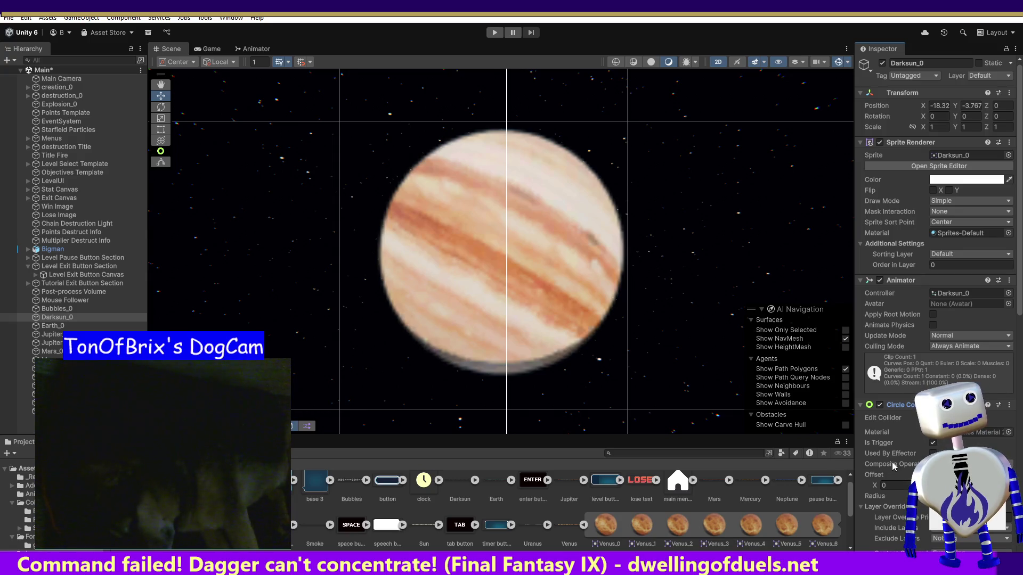
mouse_move(884, 470)
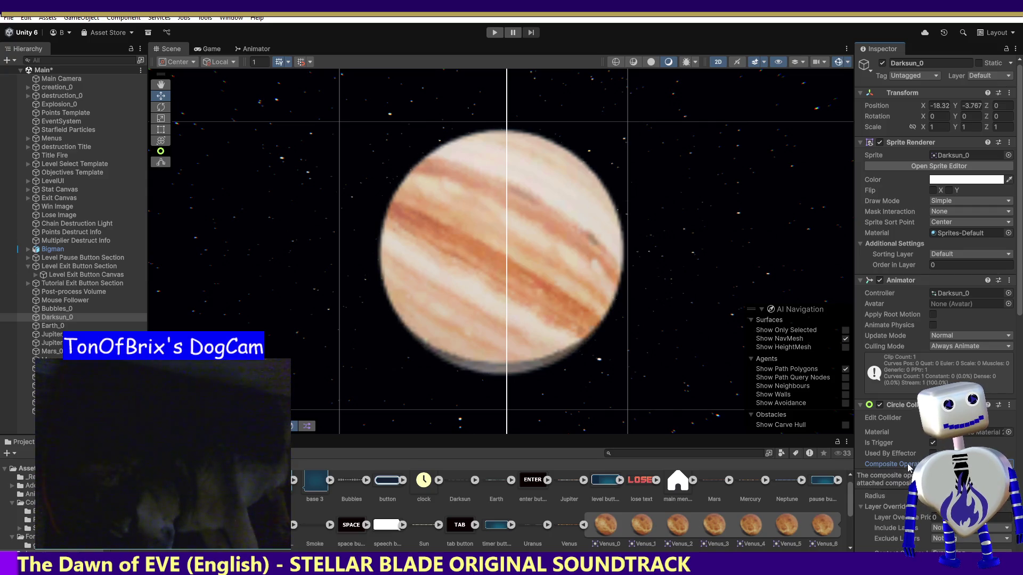
scroll(1021, 319, "down", 3)
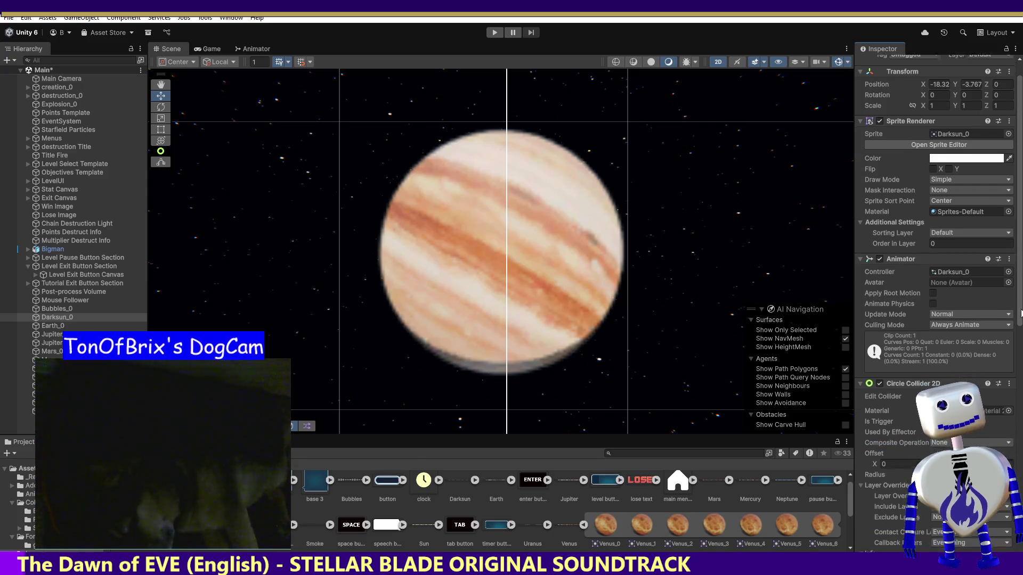
left_click_drag(1021, 318, 1014, 408)
scroll(1013, 408, "down", 2)
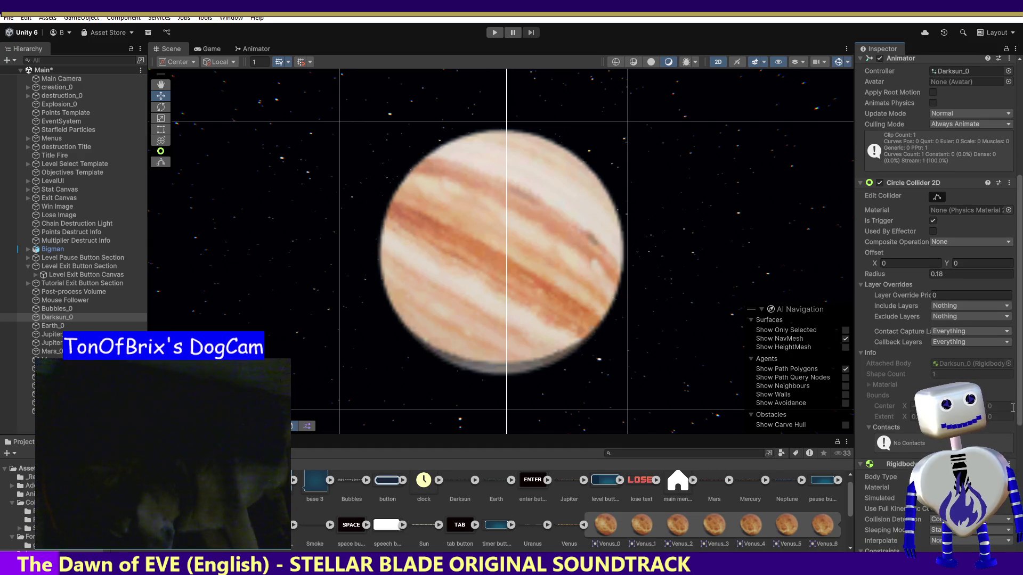
scroll(1013, 408, "down", 8)
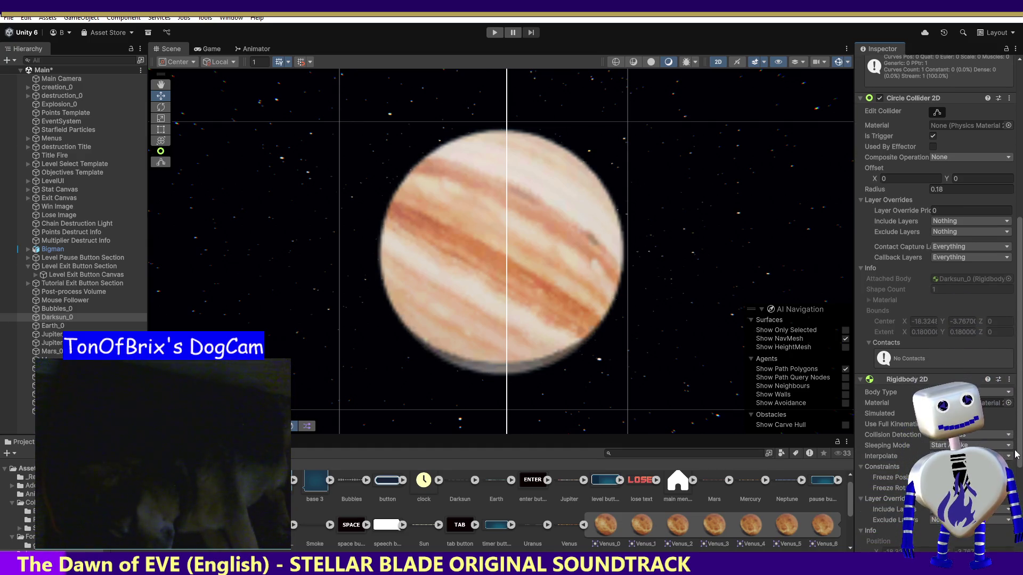
scroll(1015, 458, "down", 2)
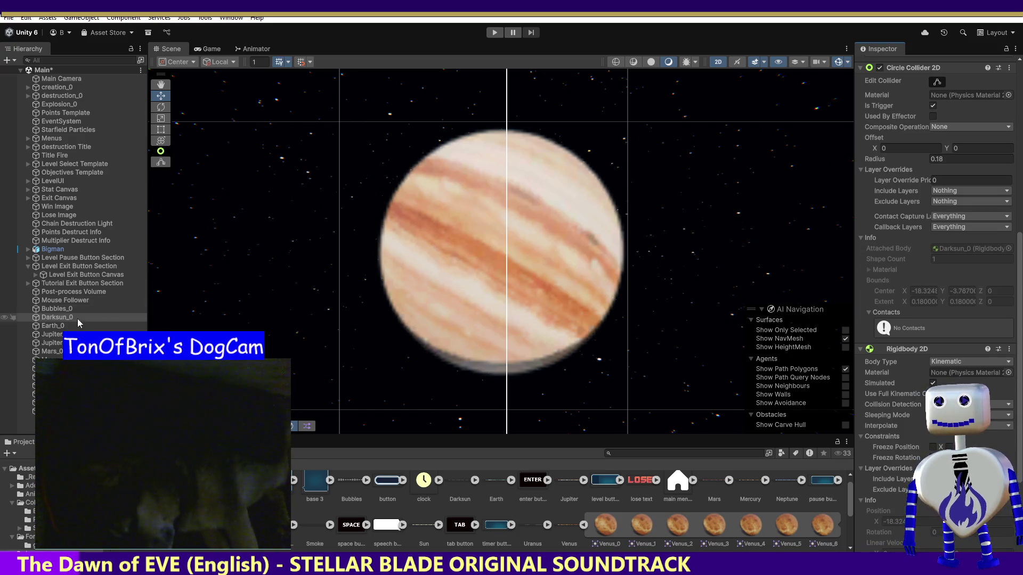
Set the Rigidbody 2D Body Type of Darksun_0, Earth_0 and Jupiter_0 to Dynamic.
left_click(968, 362)
left_click(962, 375)
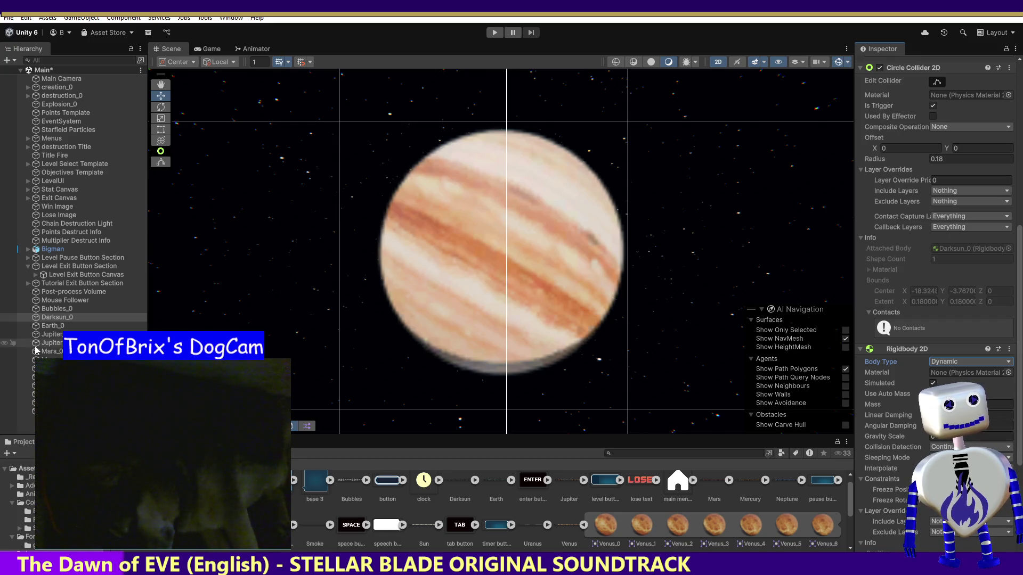
left_click(53, 326)
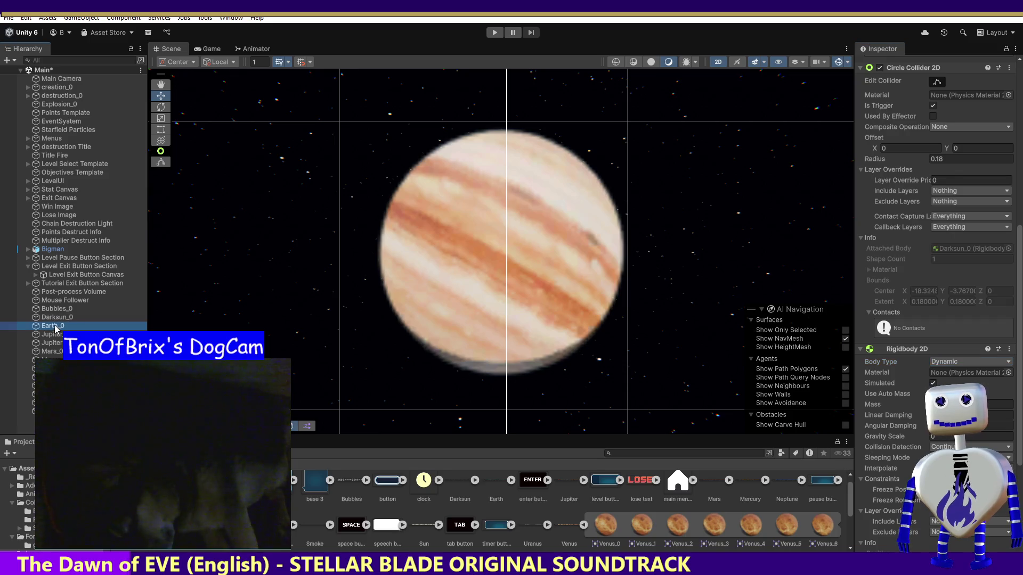
left_click(954, 362)
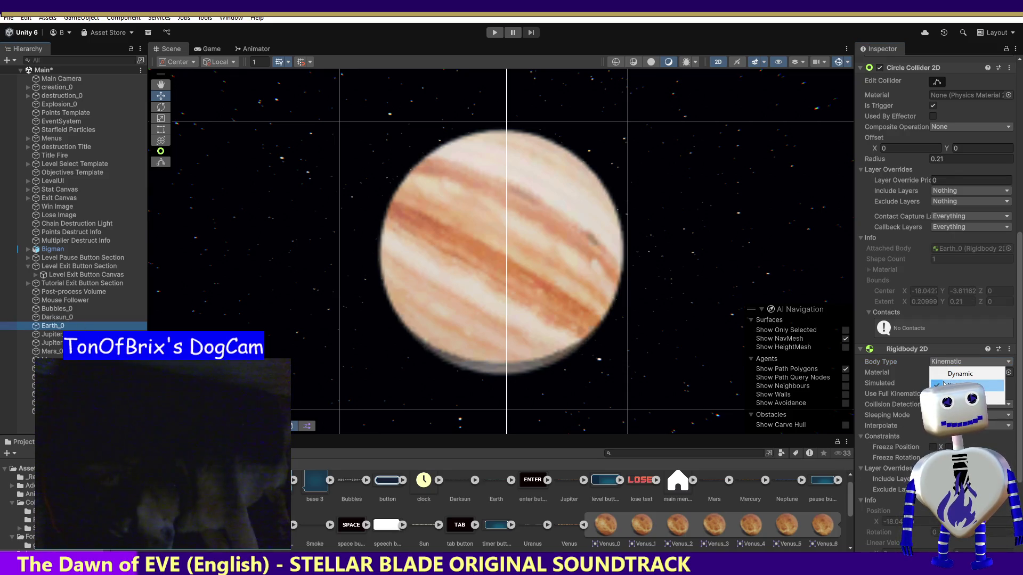
left_click(954, 374)
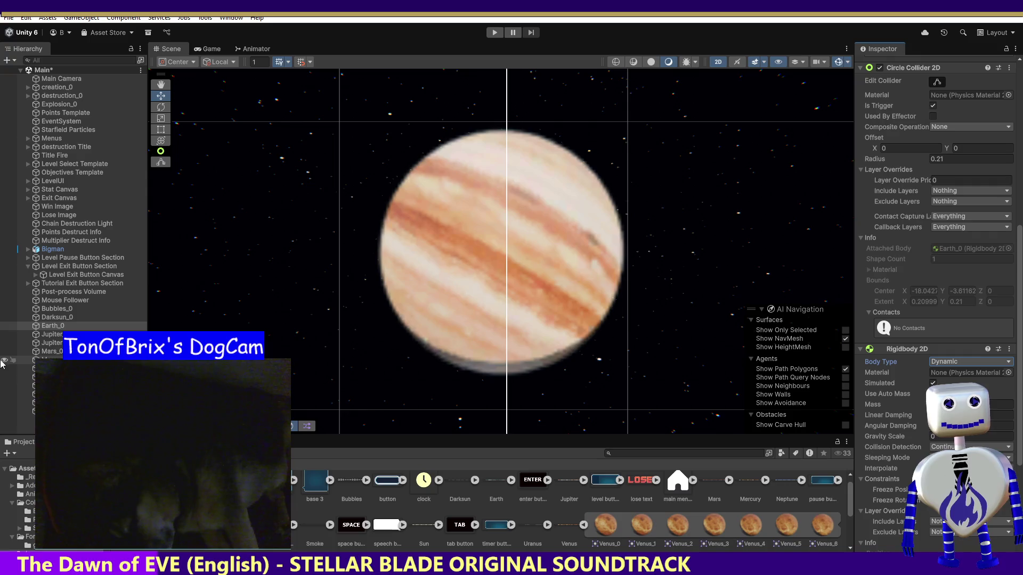
left_click(49, 334)
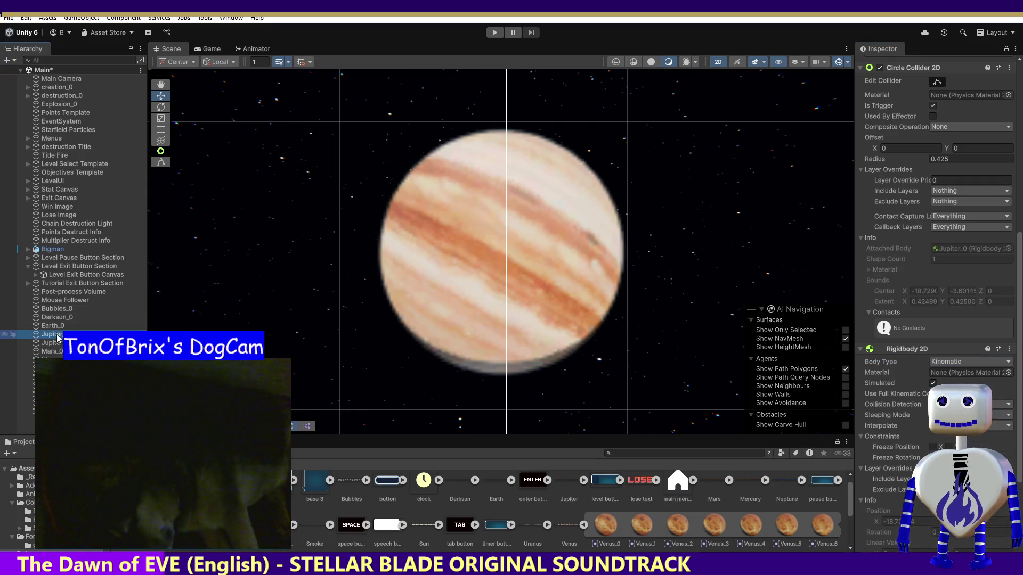
left_click(959, 361)
left_click(945, 381)
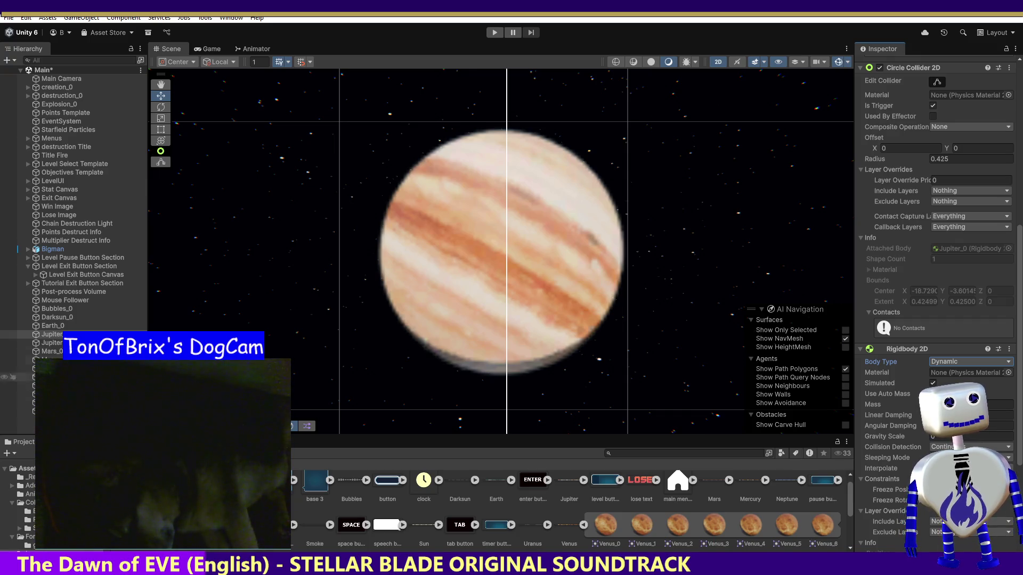
Switch Mars_0 and Mercury_0 Rigidbody 2D Body Type to Dynamic.
left_click(50, 351)
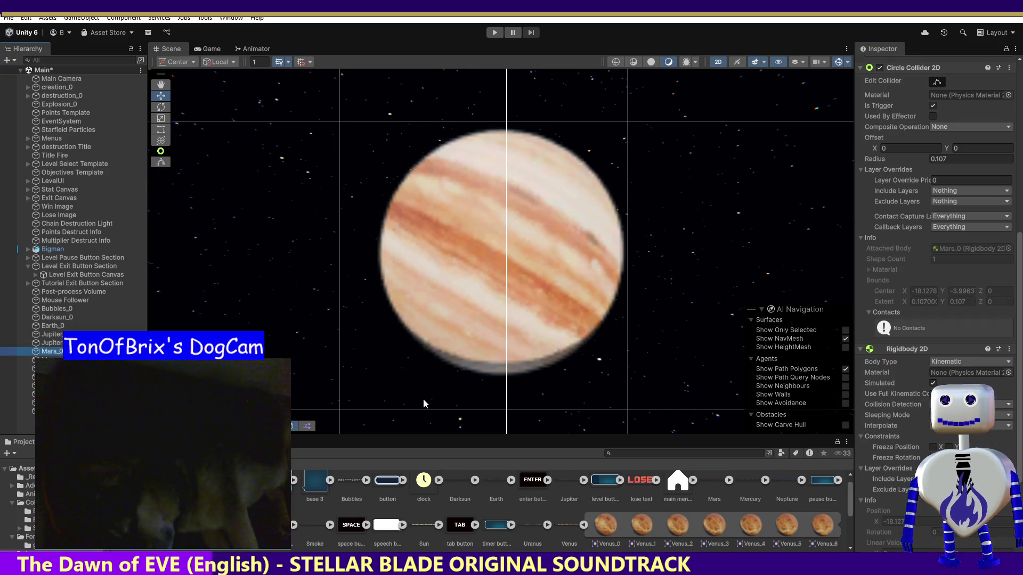
left_click(945, 362)
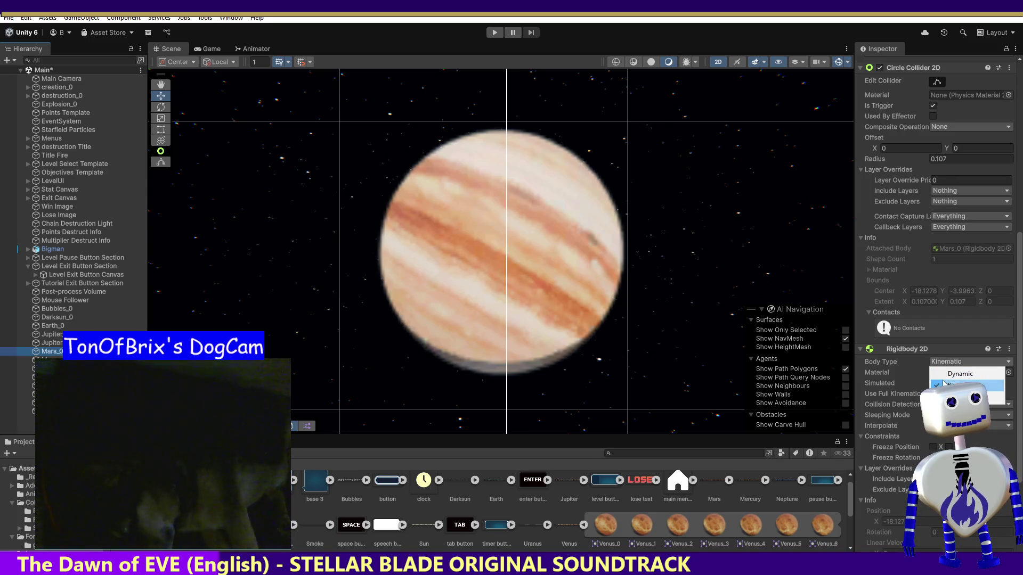
left_click(946, 374)
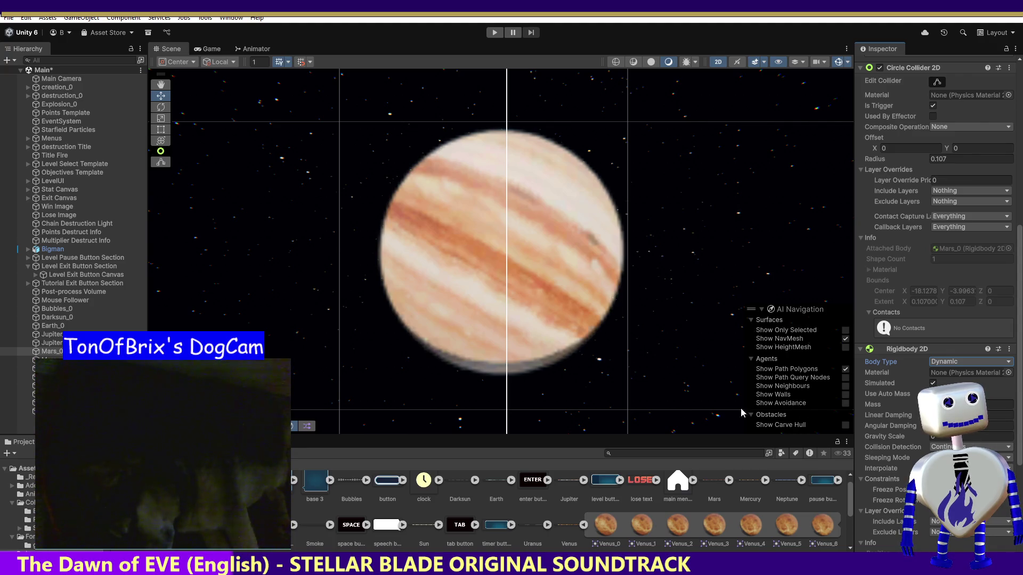
left_click(50, 359)
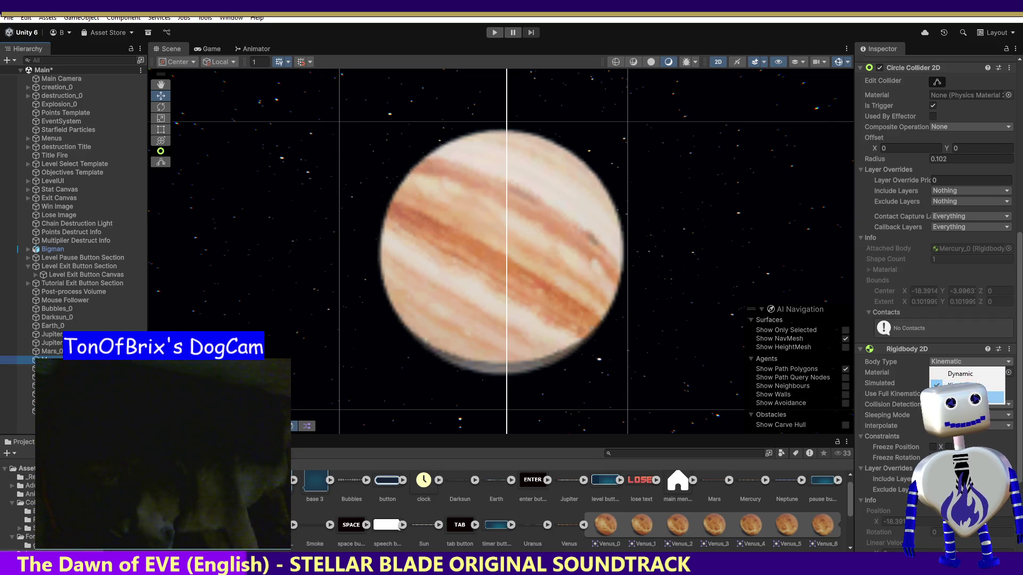
left_click(959, 375)
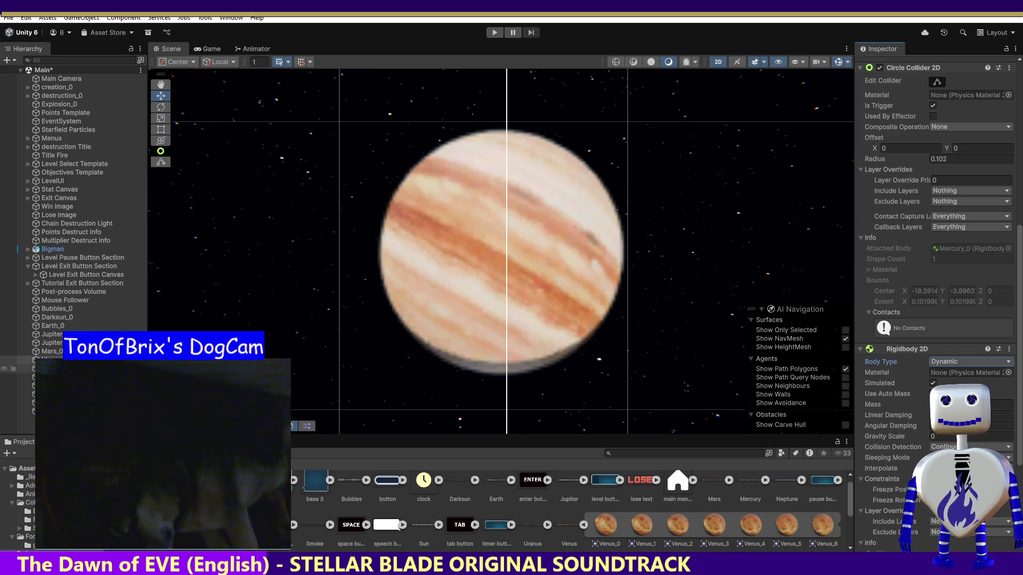
left_click(48, 368)
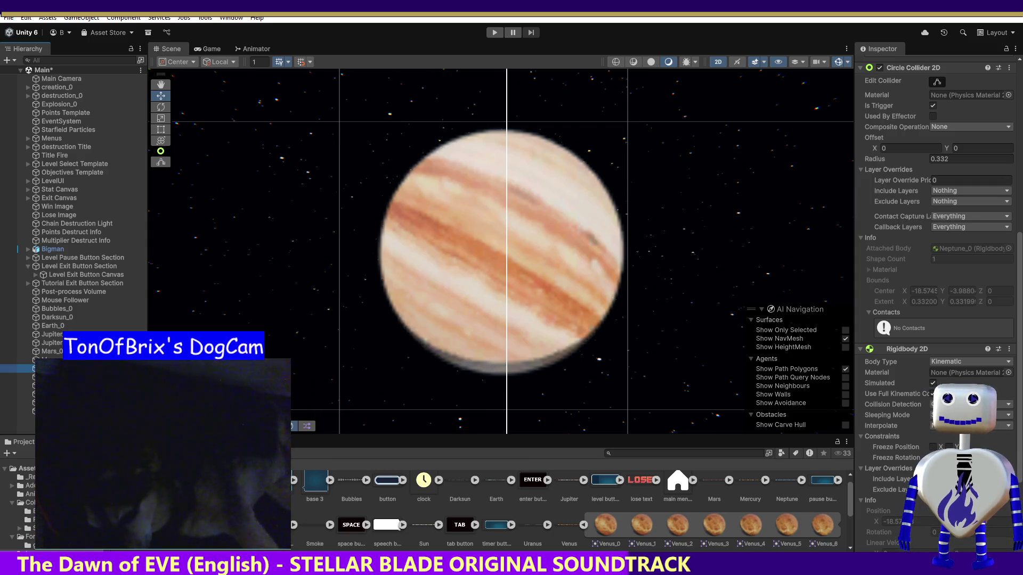
Change Neptune_0 and Saturn_0 Rigidbody 2D Body Type from Kinematic to Dynamic.
left_click(970, 361)
left_click(960, 374)
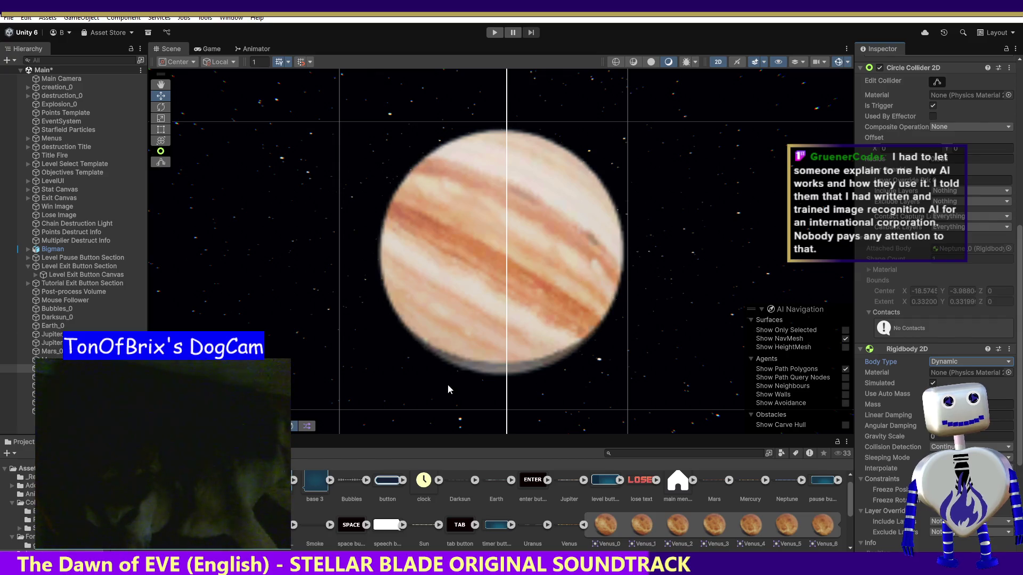
left_click(64, 377)
left_click(969, 361)
left_click(954, 373)
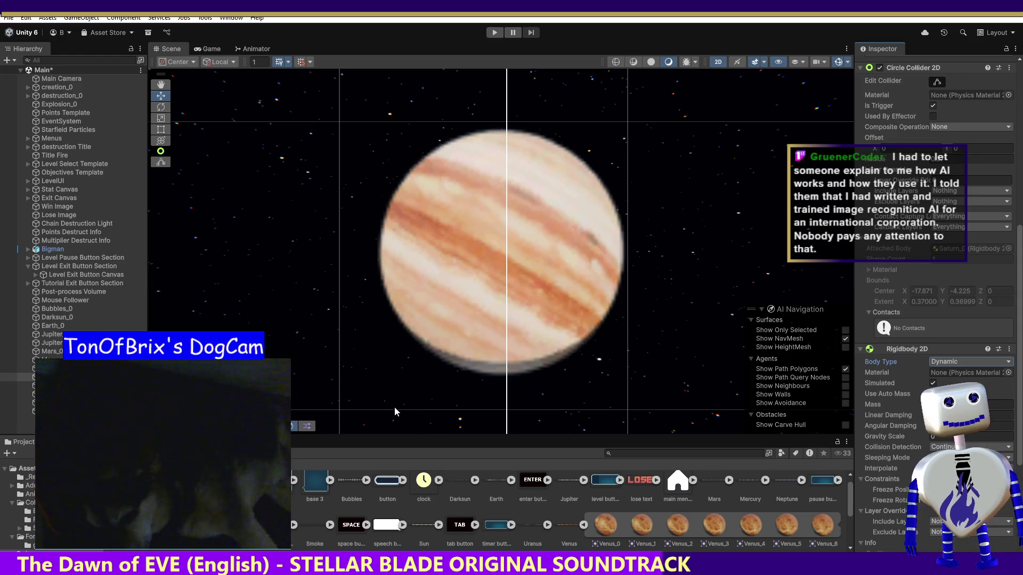